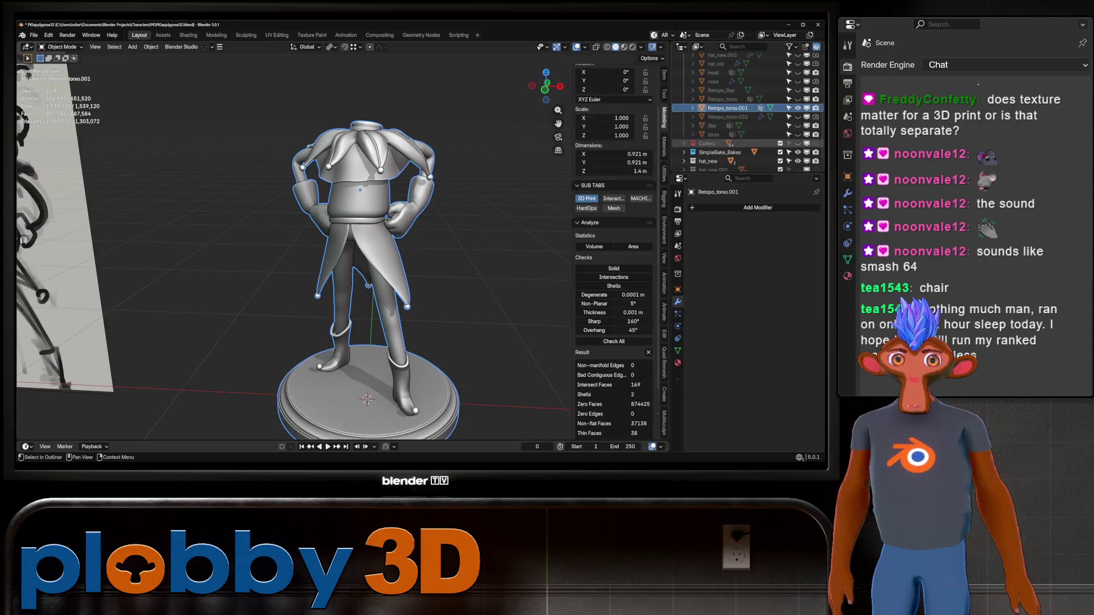
key("Tab")
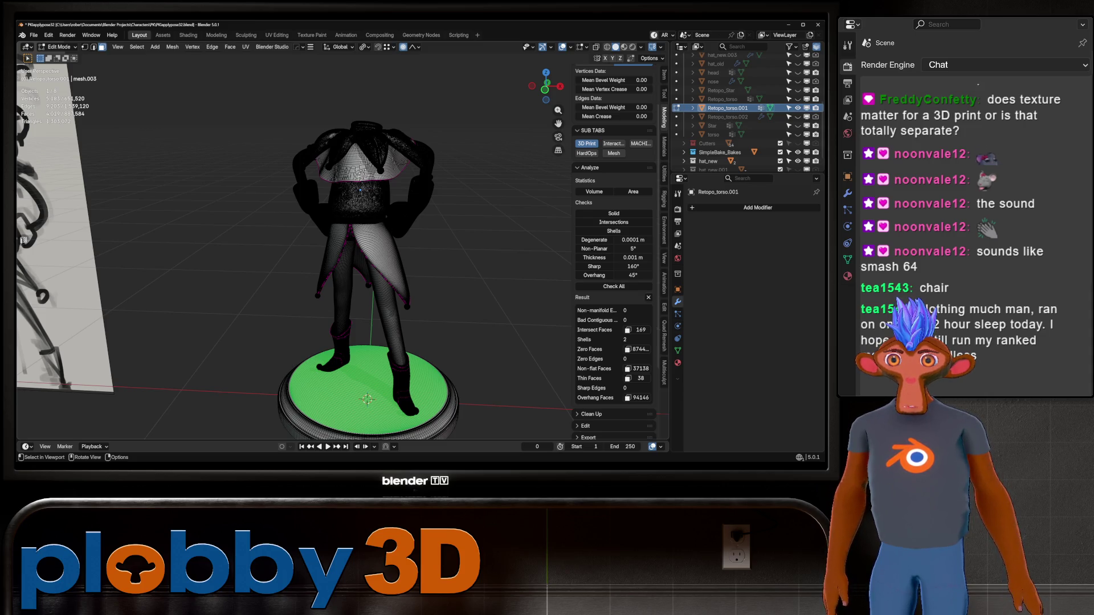
Step: Select the whole figurine mesh, run Merge by Distance twice and a MACHIN3 Clean Up pass
key("a")
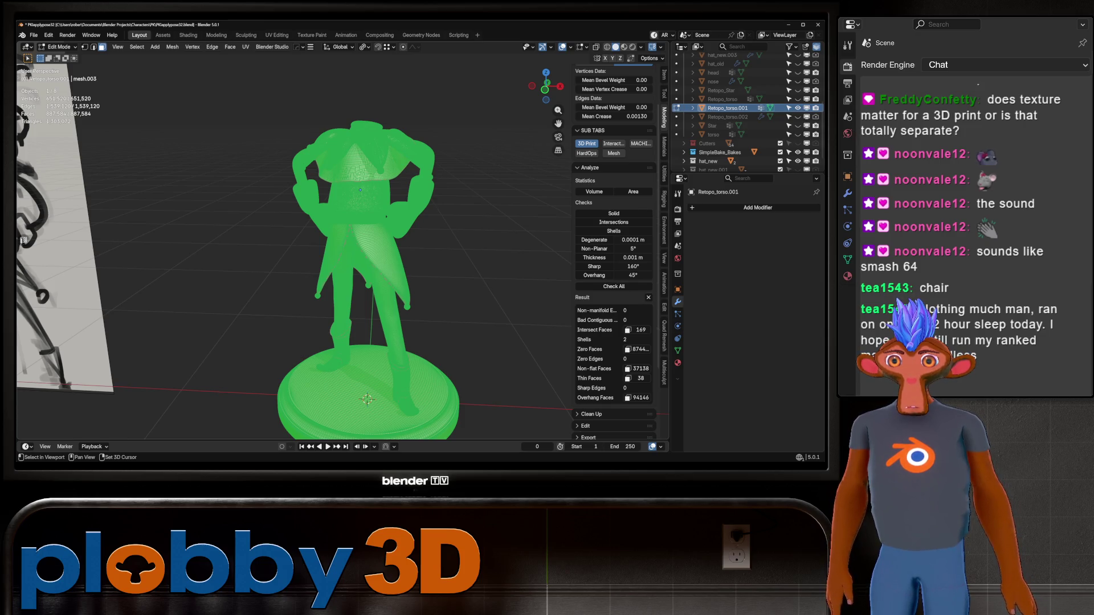
key("m")
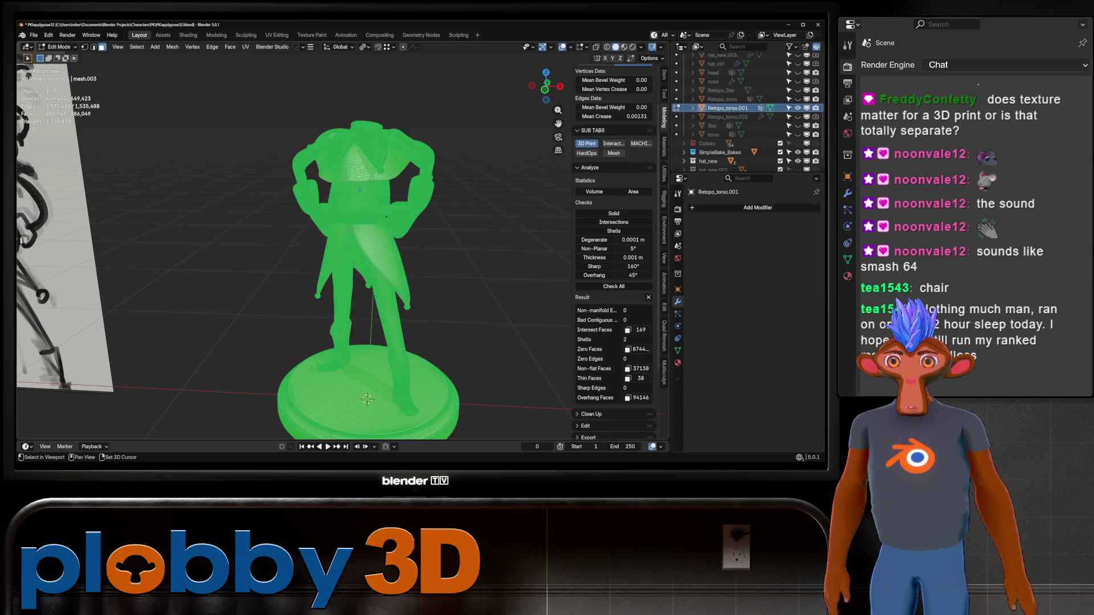
key("shift+r")
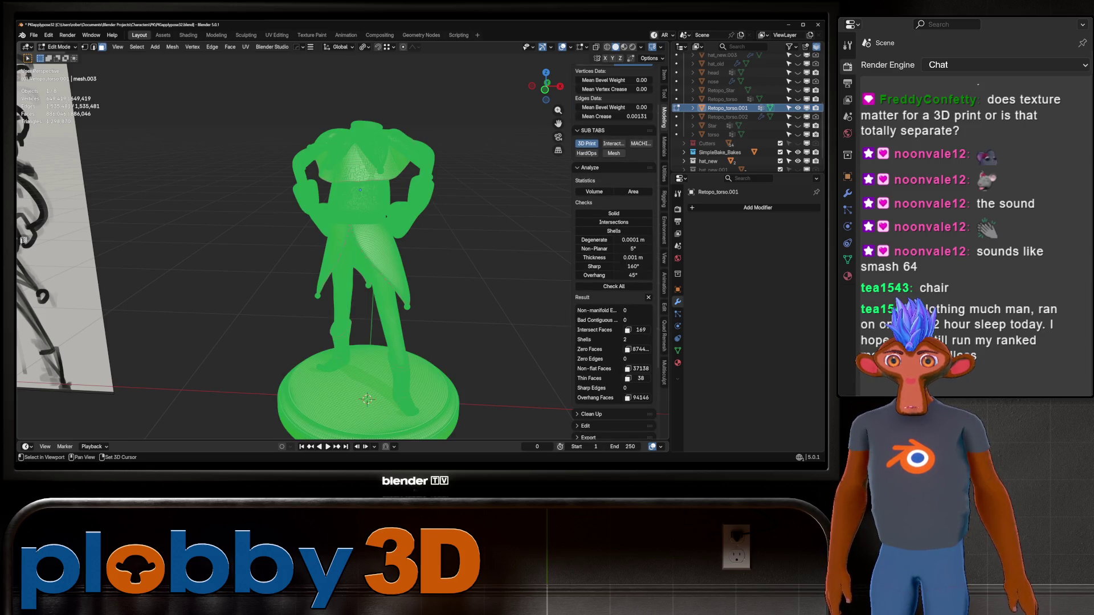
key("3")
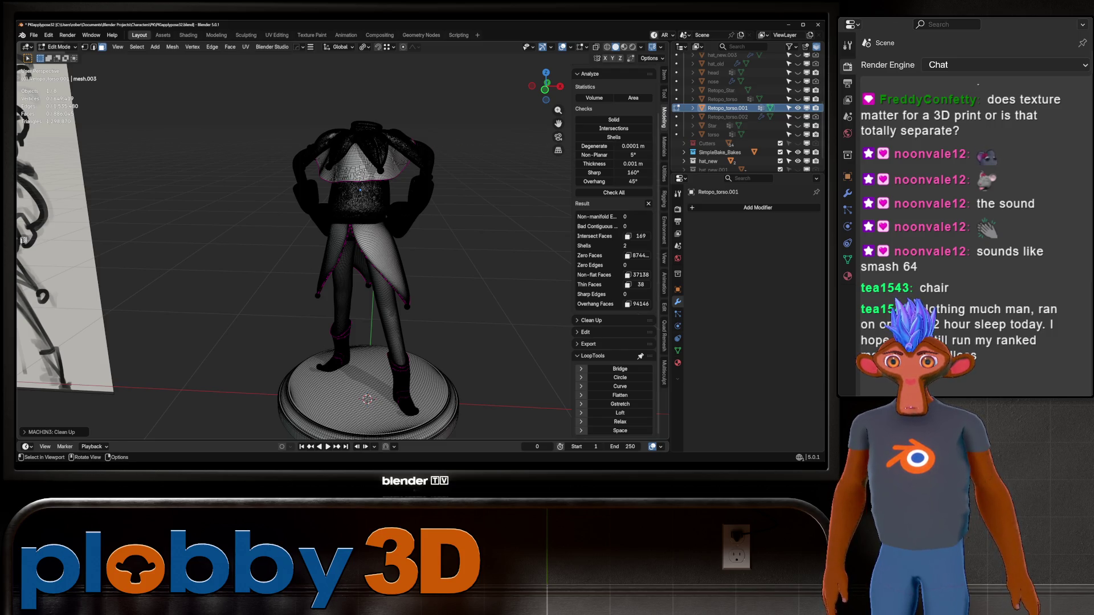
key("Tab")
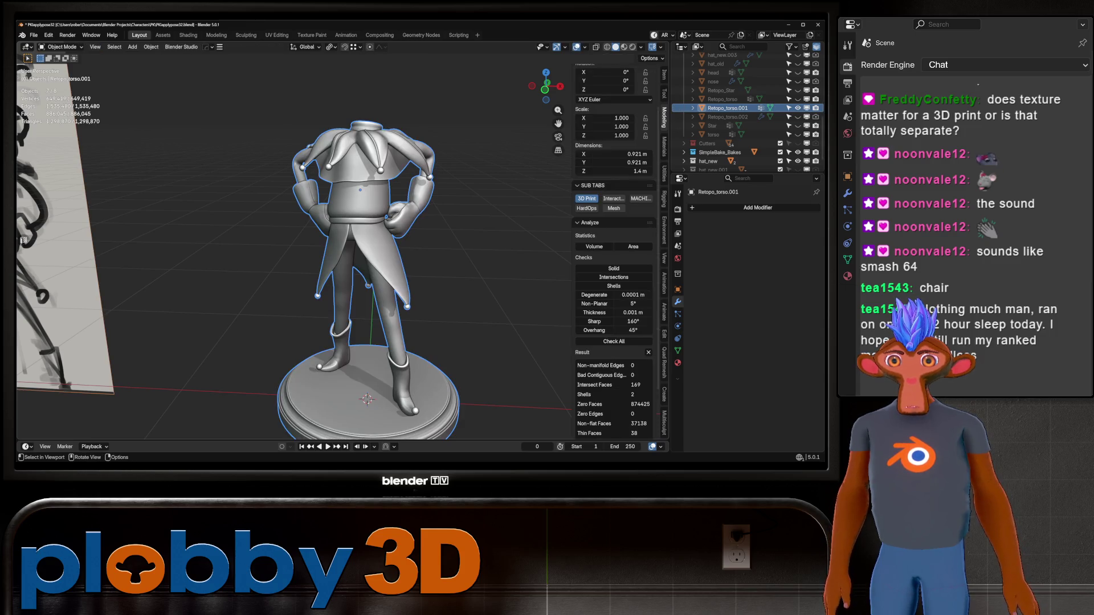
Step: Rerun the cleanup to confirm nothing remains, then inspect the base's underside in Object Mode
key("Tab")
key("a")
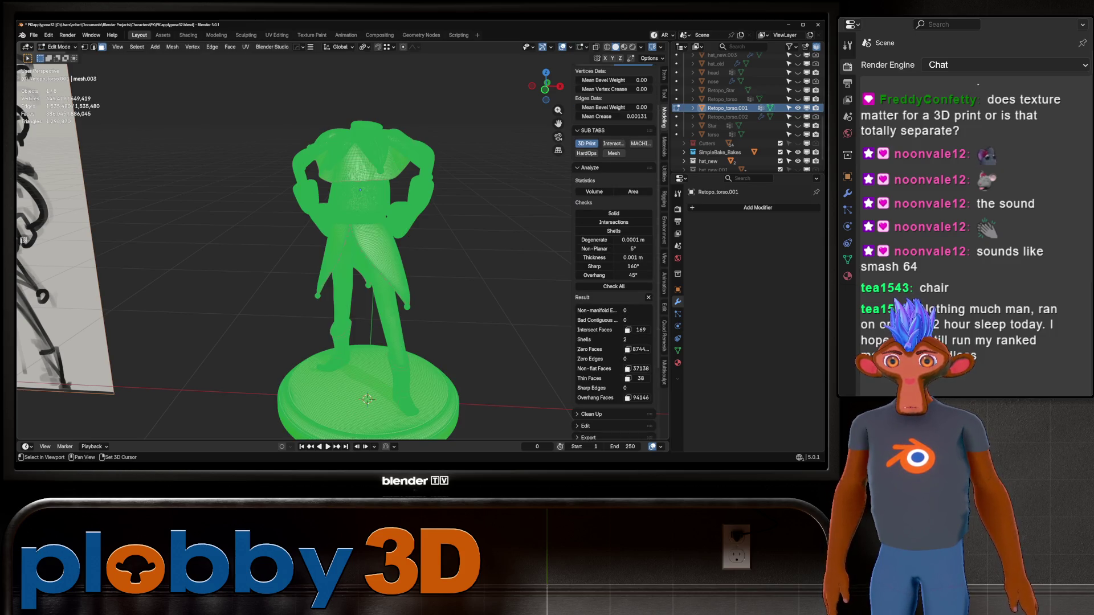
key("alt+a")
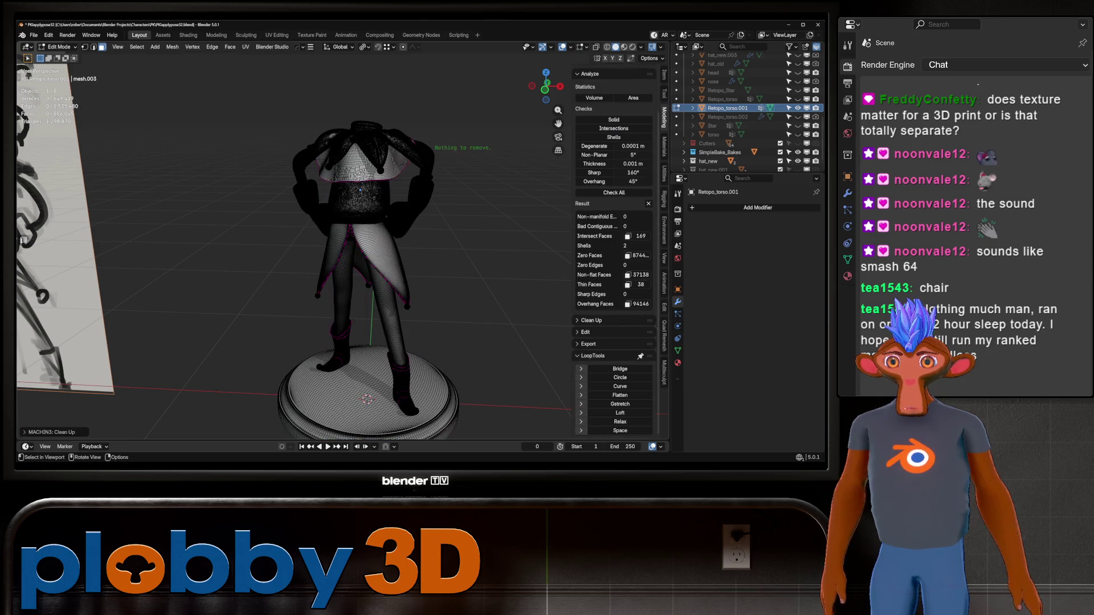
key("Tab")
scroll(368, 257, "down", 4)
mouse_move(368, 256)
middle_mouse_down()
mouse_move(428, 256)
mouse_move(282, 291)
mouse_move(256, 308)
mouse_move(307, 257)
mouse_move(273, 256)
middle_mouse_up()
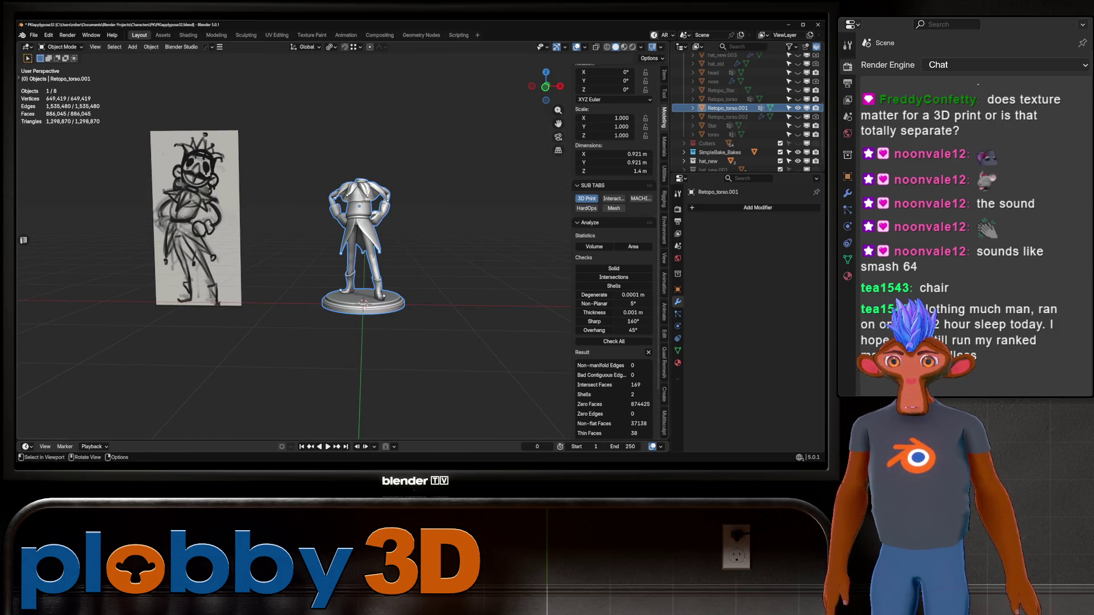
scroll(367, 257, "up", 4)
middle_click_drag(367, 256, 367, 103)
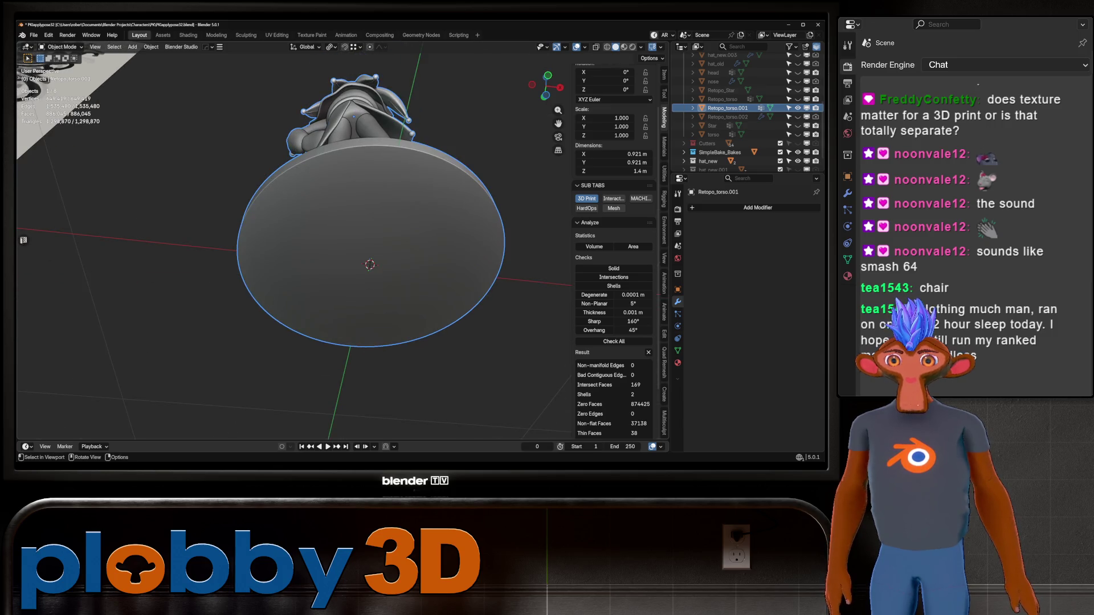
Step: Select the pedestal's bottom face, set Quick Origin to it and inset the face
key("Tab")
left_click(369, 265)
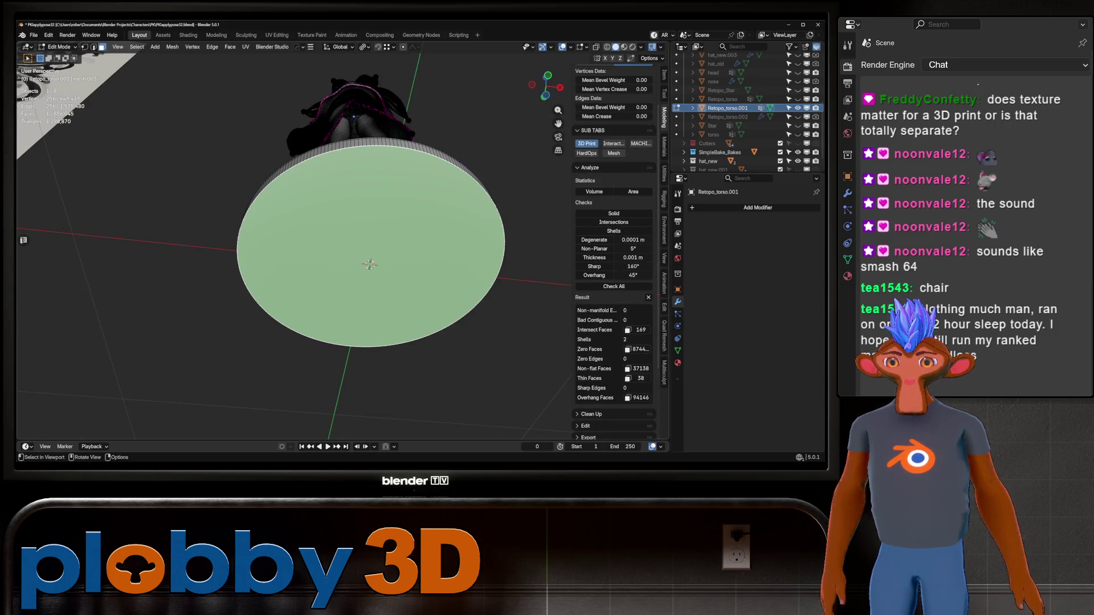
key("q")
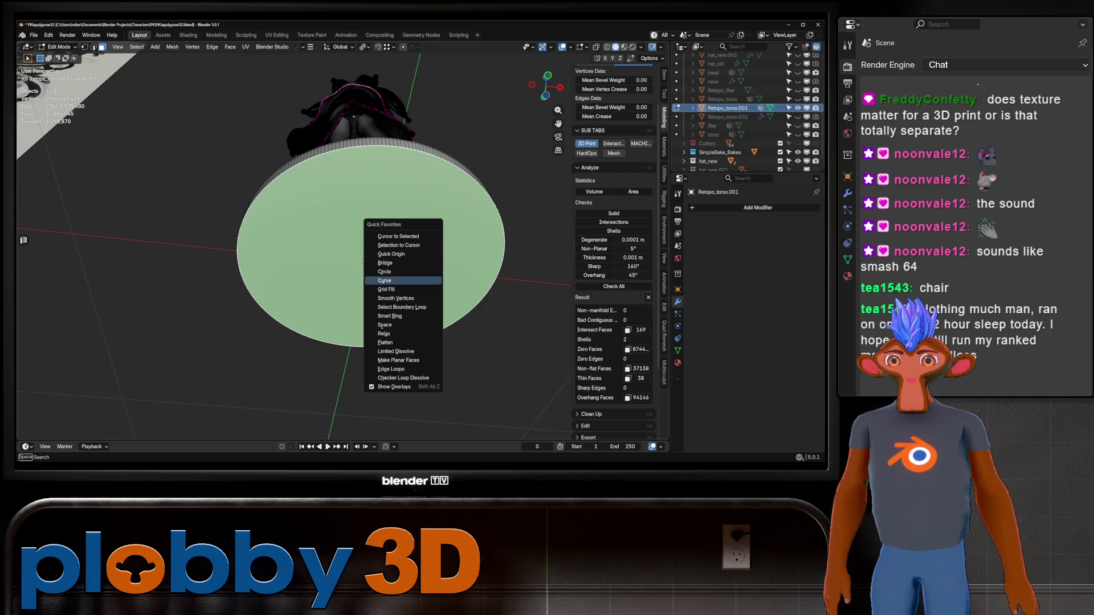
left_click(391, 254)
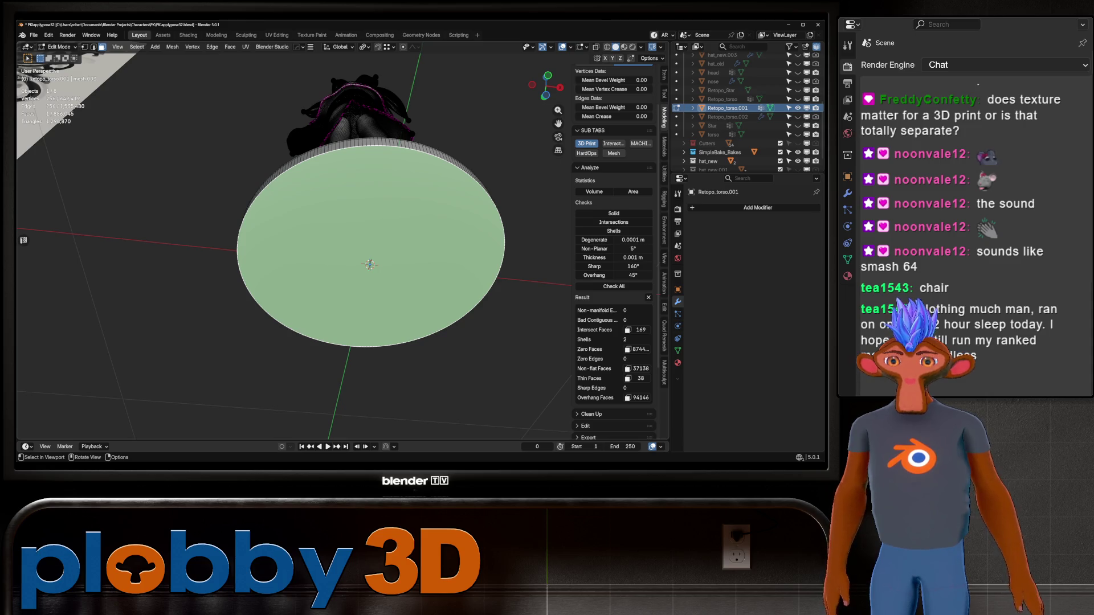
key("i")
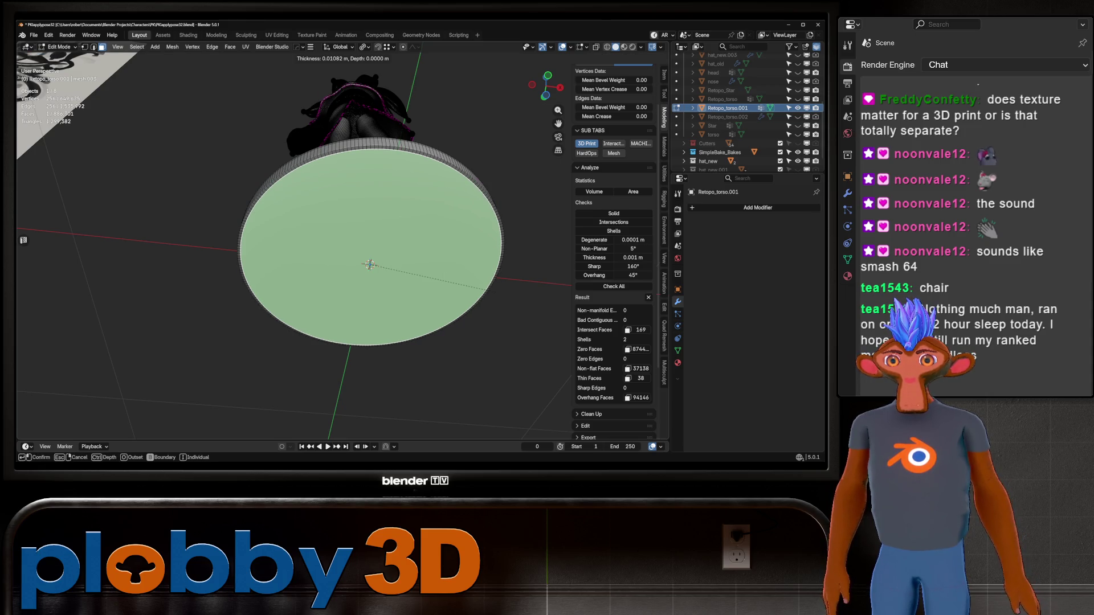
left_click(465, 273)
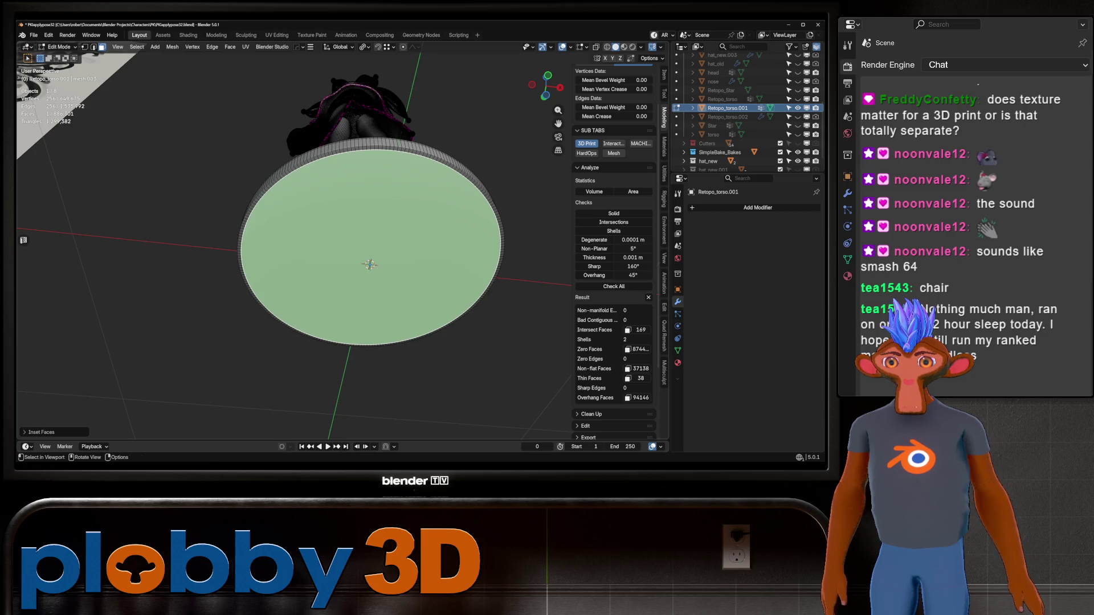
Step: Grid Fill the inset bottom face to close the base, then return to Object Mode
key("q")
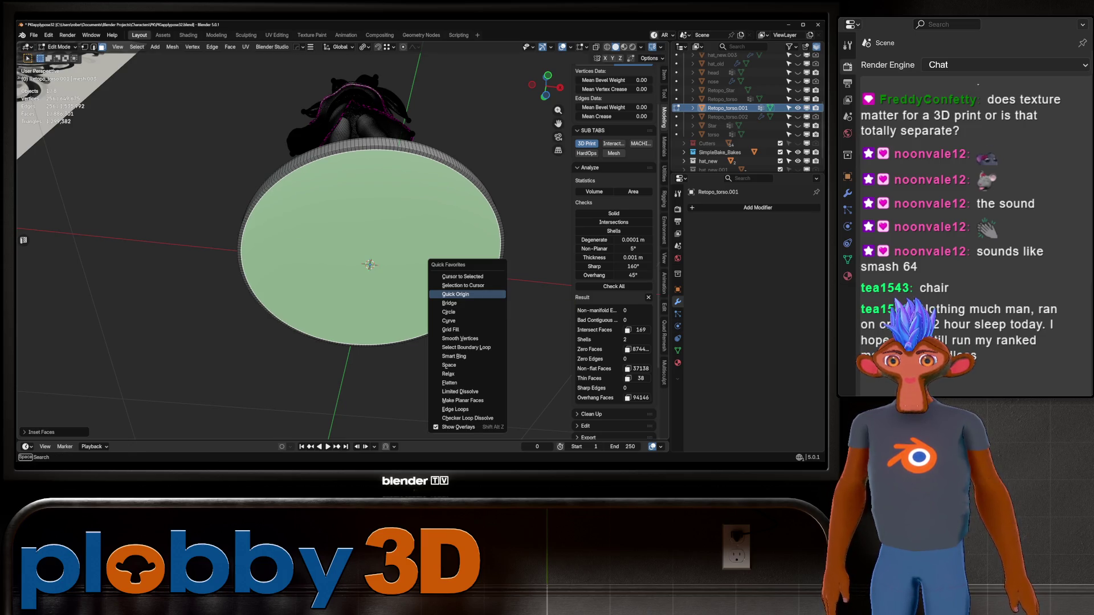
left_click(455, 294)
key("q")
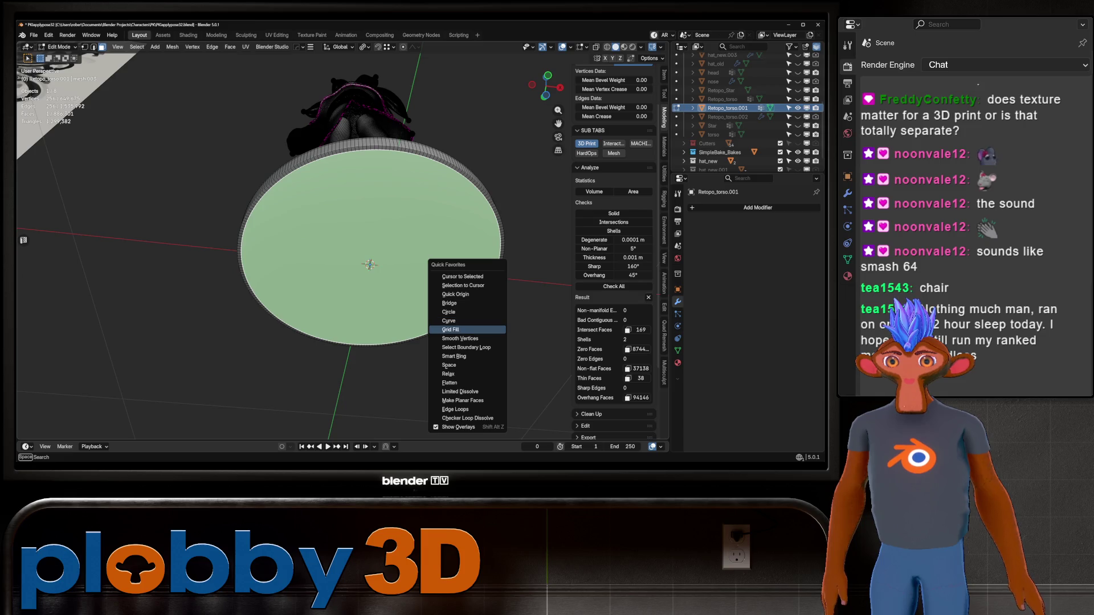
left_click(450, 328)
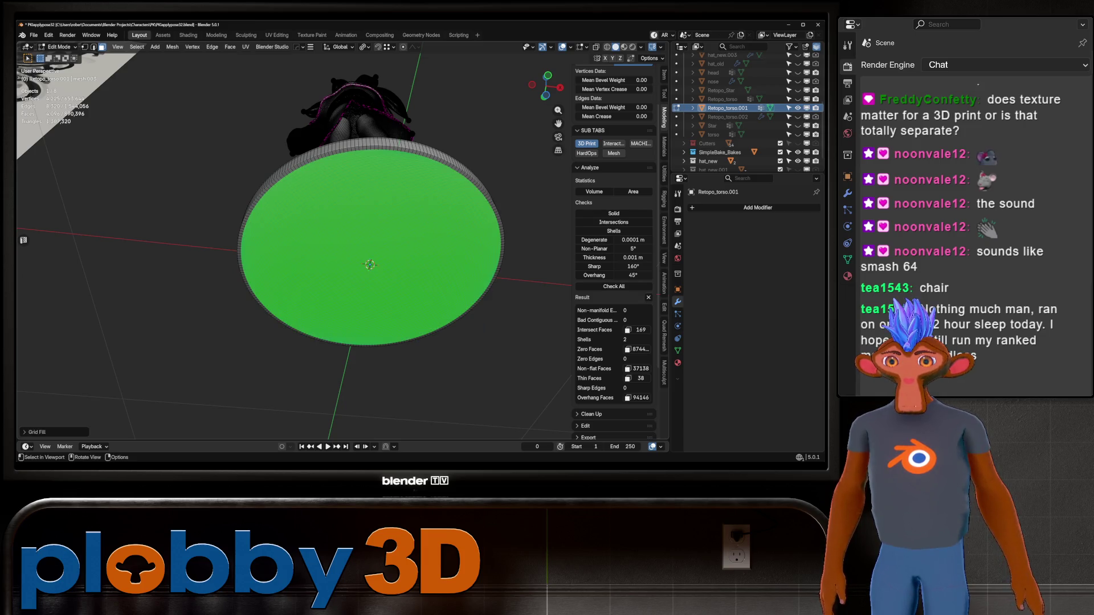
key("Tab")
middle_click_drag(370, 265, 351, 314)
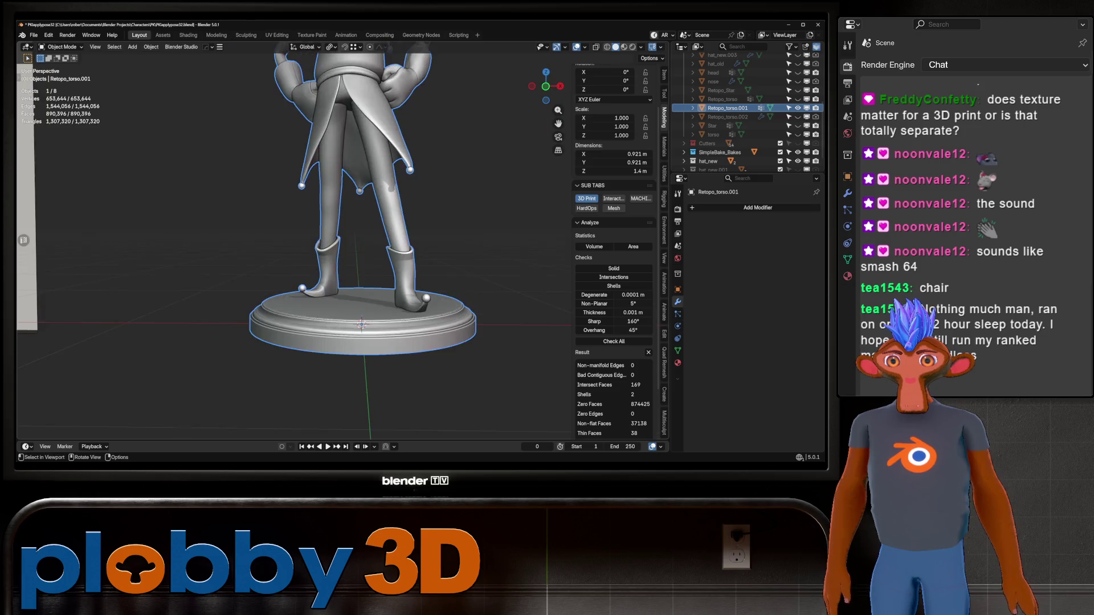
scroll(350, 314, "down", 3)
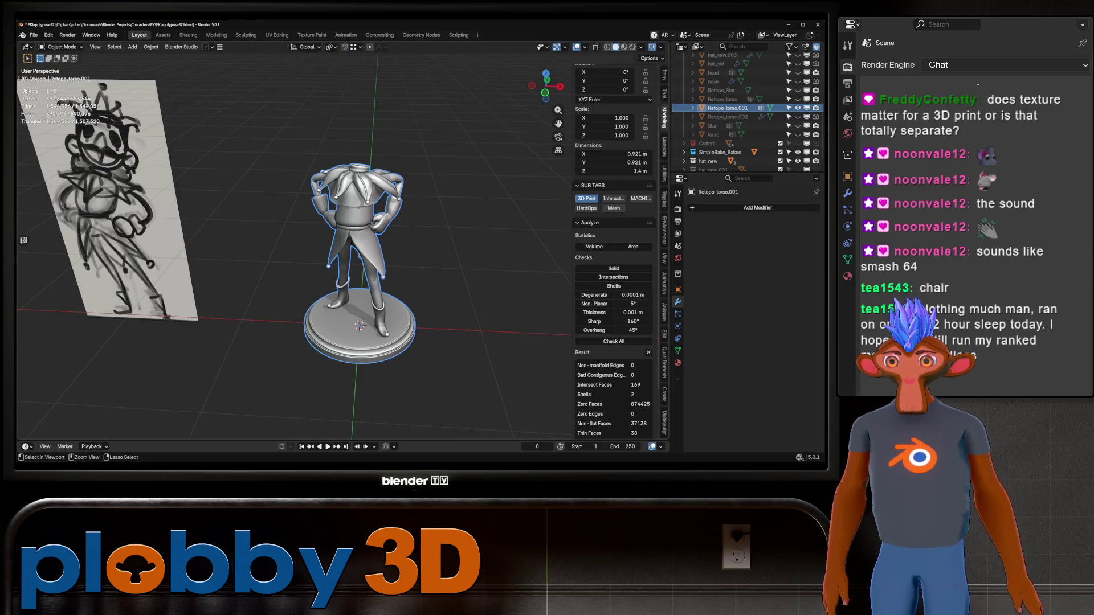
Step: Save the file and rename Retopo_torso.001 to body in the Outliner
key("ctrl+s")
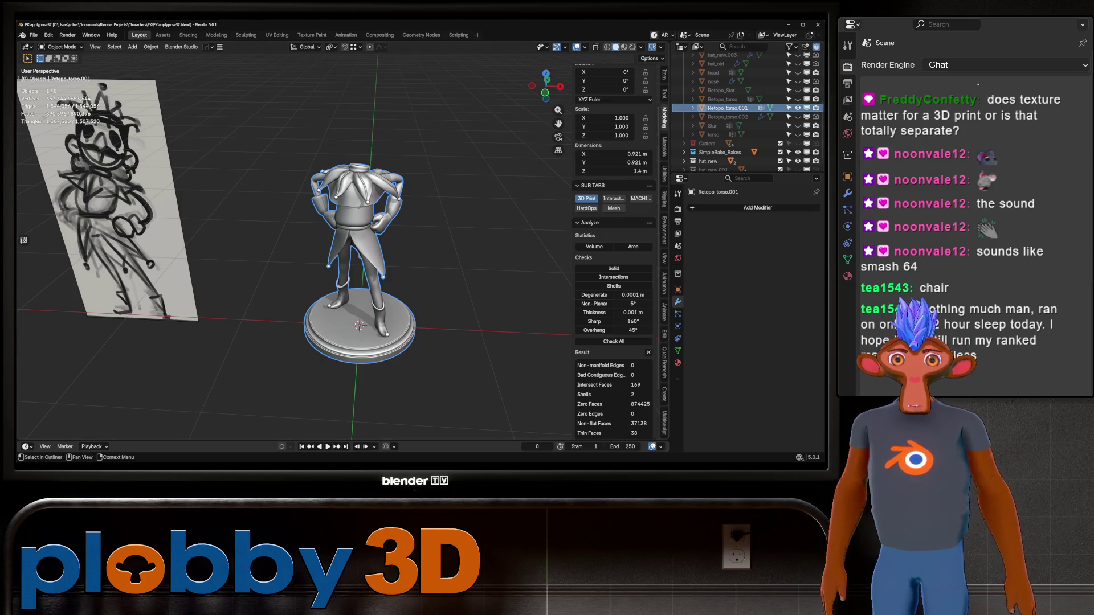
double_click(728, 109)
type("body")
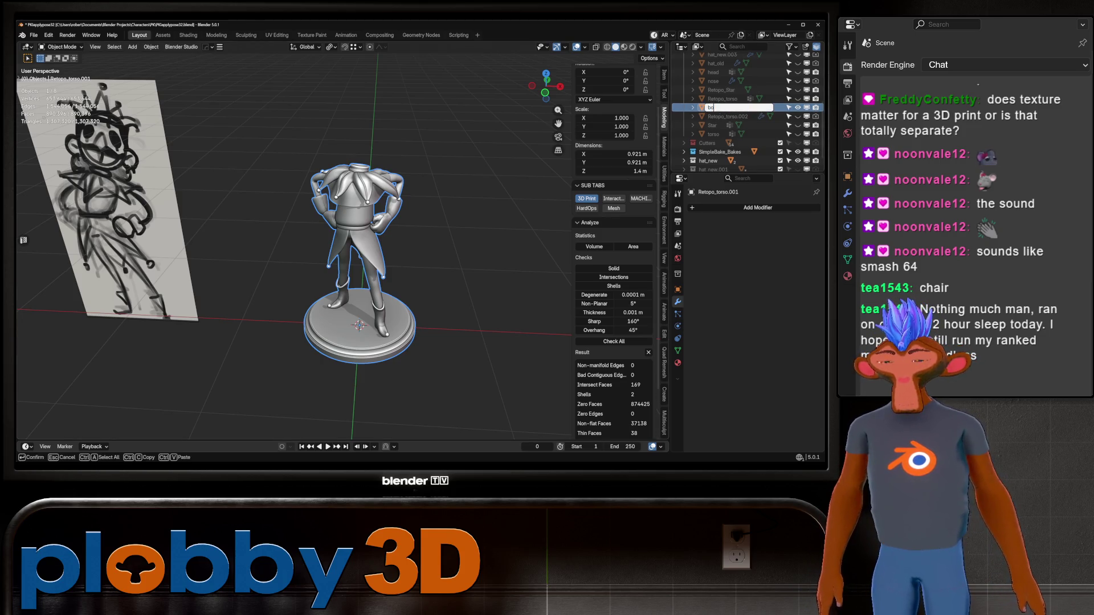
key("Return")
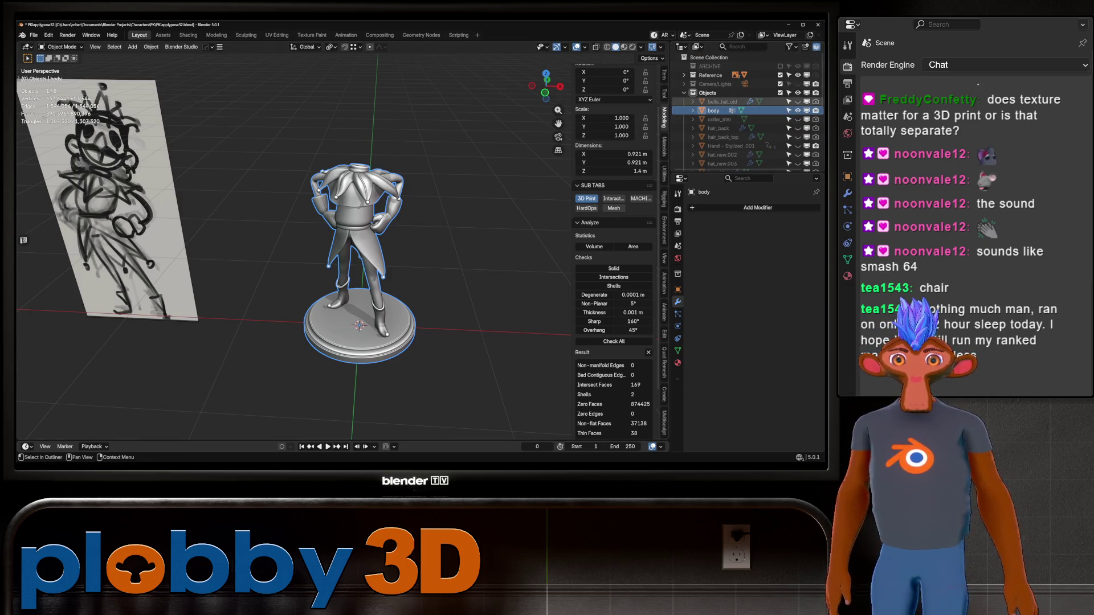
Step: Select collar_trim and hair_back to inspect their modifier stacks
left_click(731, 111)
left_click(722, 110)
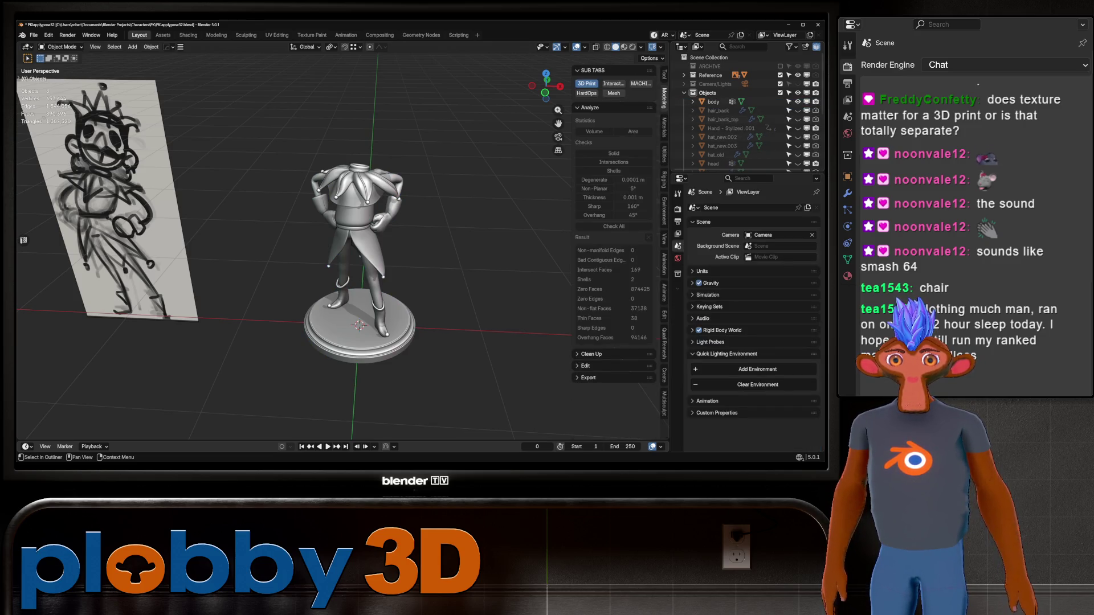
left_click(723, 111)
scroll(752, 112, "down", 2)
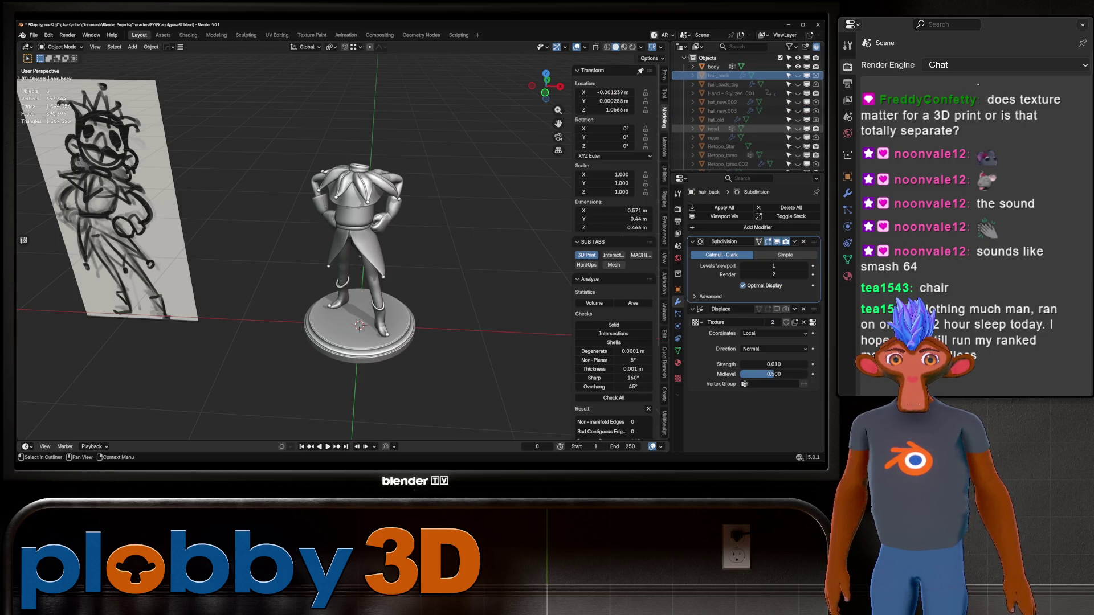
Step: Unhide the head object and orbit around the neck and collar to inspect the fit
left_click(798, 128)
middle_click_drag(359, 258, 257, 240)
scroll(385, 239, "up", 4)
scroll(385, 214, "up", 5)
mouse_move(385, 213)
middle_mouse_down()
mouse_move(325, 257)
mouse_move(257, 214)
middle_mouse_up()
scroll(342, 240, "up", 3)
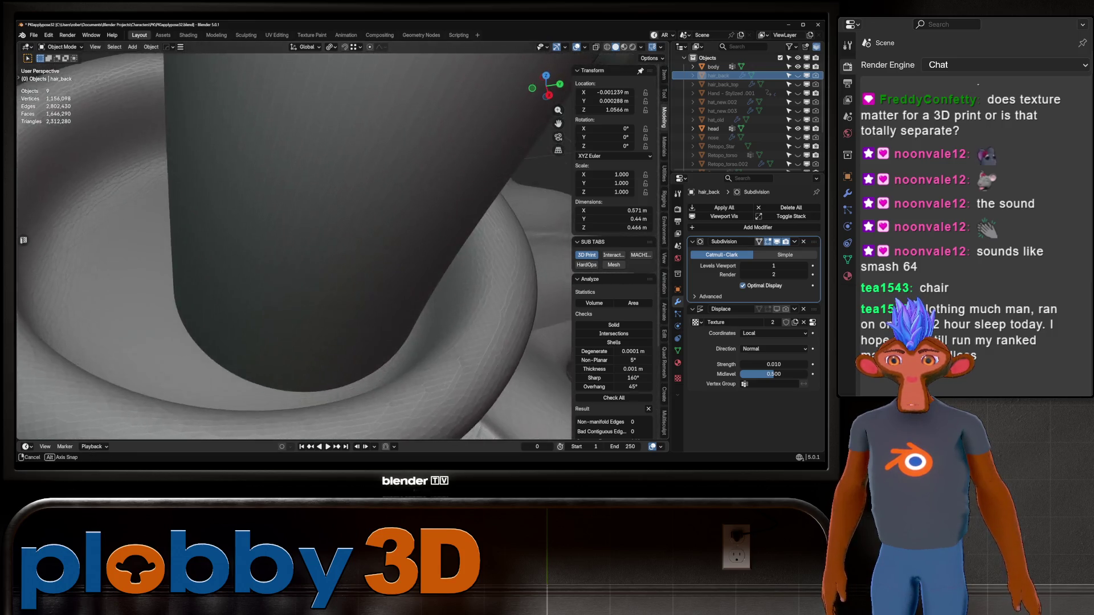
scroll(342, 257, "up", 4)
middle_click_drag(343, 257, 273, 240)
scroll(342, 256, "up", 3)
scroll(342, 257, "down", 4)
mouse_move(343, 256)
middle_mouse_down()
mouse_move(257, 214)
mouse_move(274, 274)
mouse_move(300, 223)
middle_mouse_up()
scroll(342, 256, "down", 8)
mouse_move(341, 257)
middle_mouse_down()
mouse_move(291, 257)
mouse_move(393, 248)
mouse_move(154, 256)
mouse_move(368, 257)
mouse_move(325, 240)
mouse_move(291, 257)
mouse_move(248, 257)
middle_mouse_up()
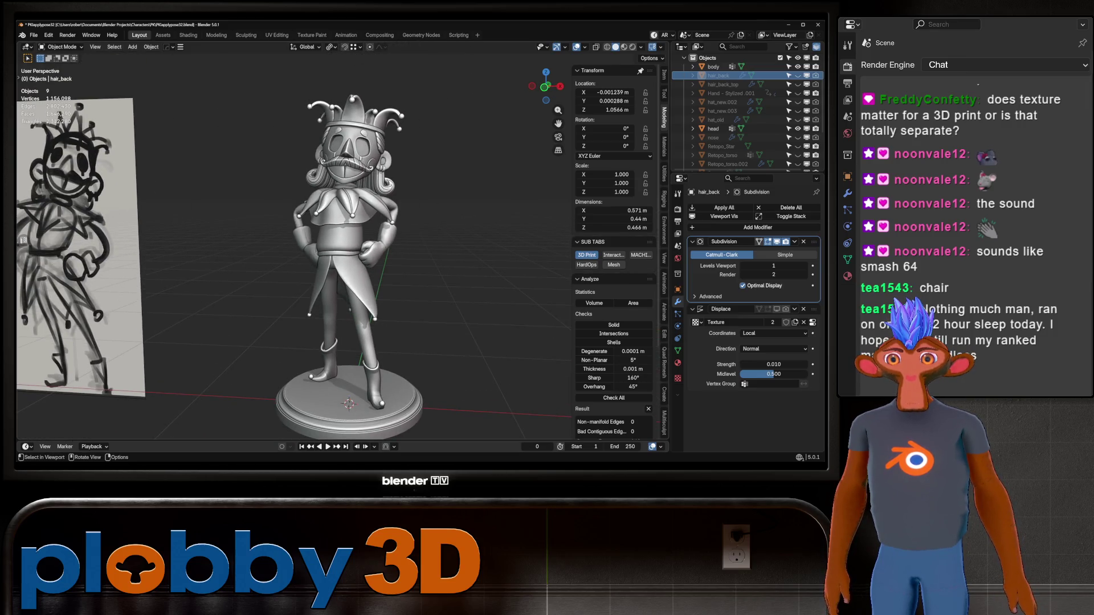
scroll(747, 103, "up", 3)
Step: Select body and add head to the selection in the Outliner
left_click(714, 102)
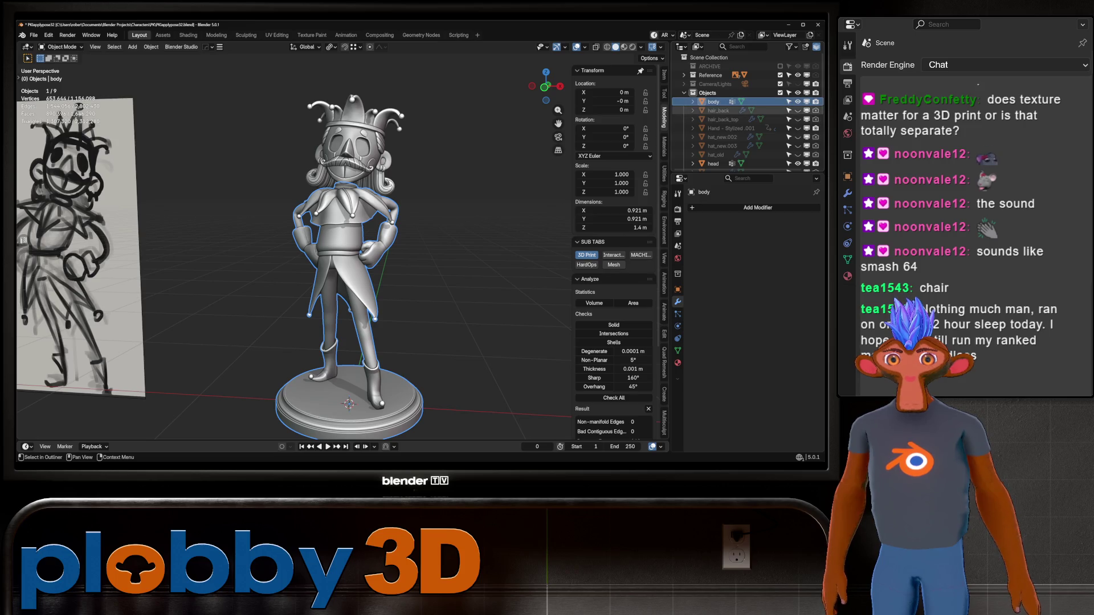
left_click(718, 110)
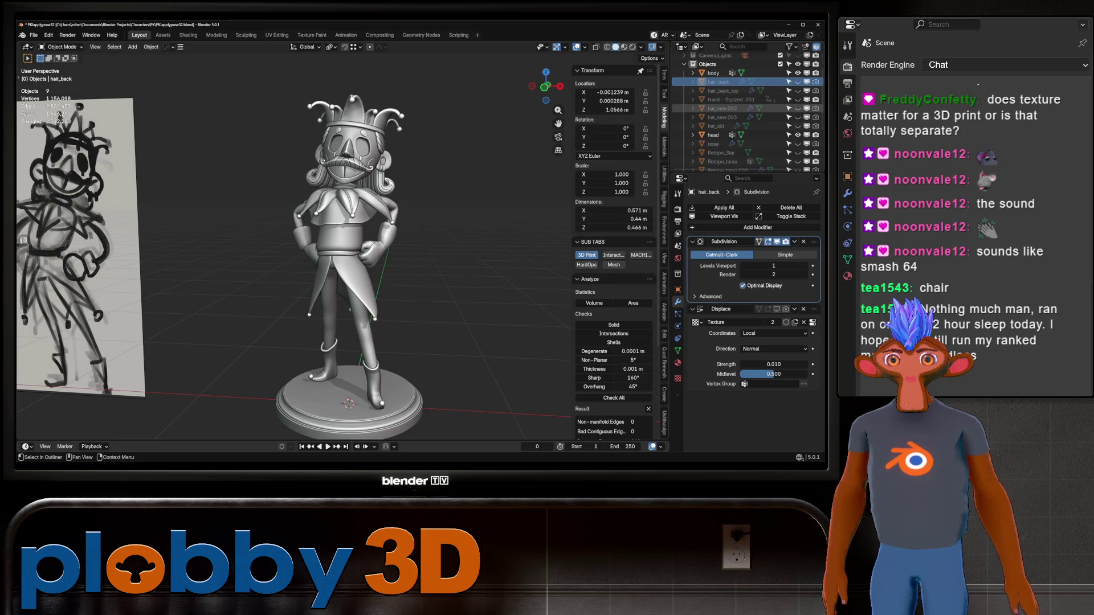
left_click(713, 102)
left_click(714, 164, "ctrl")
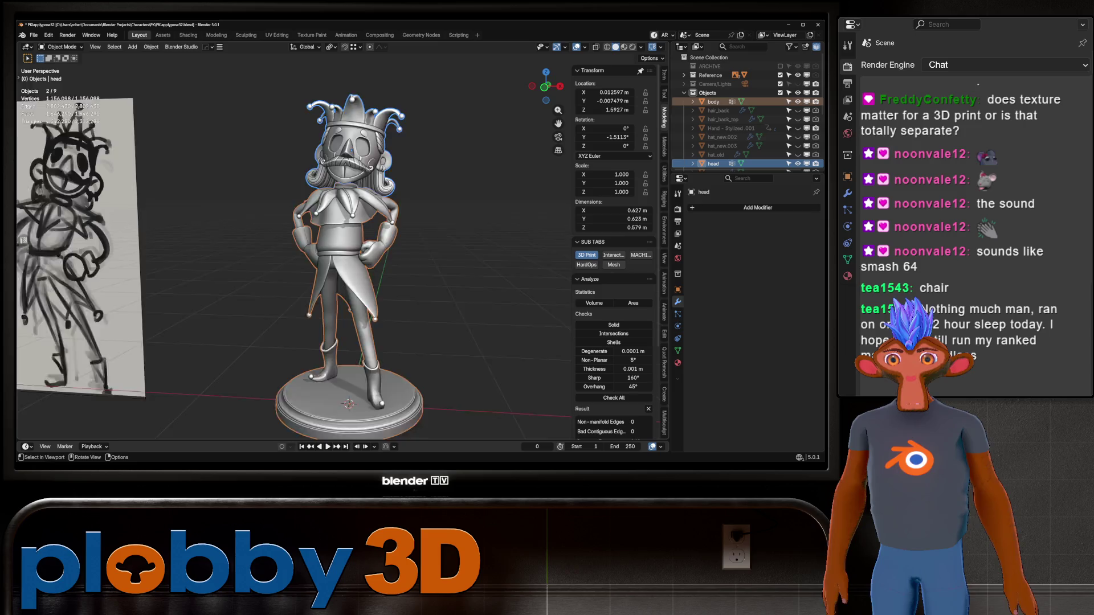
Step: Move the selected body and head into a new collection named finished_model
middle_click_drag(385, 257, 324, 257)
key("m")
left_click(466, 252)
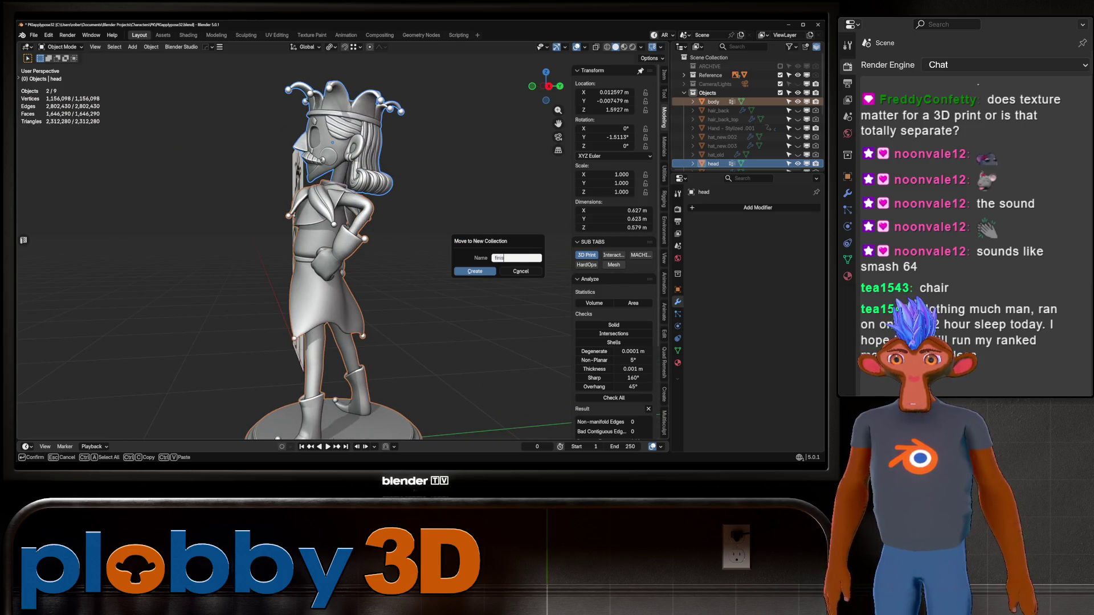
type("finished_model")
key("Return")
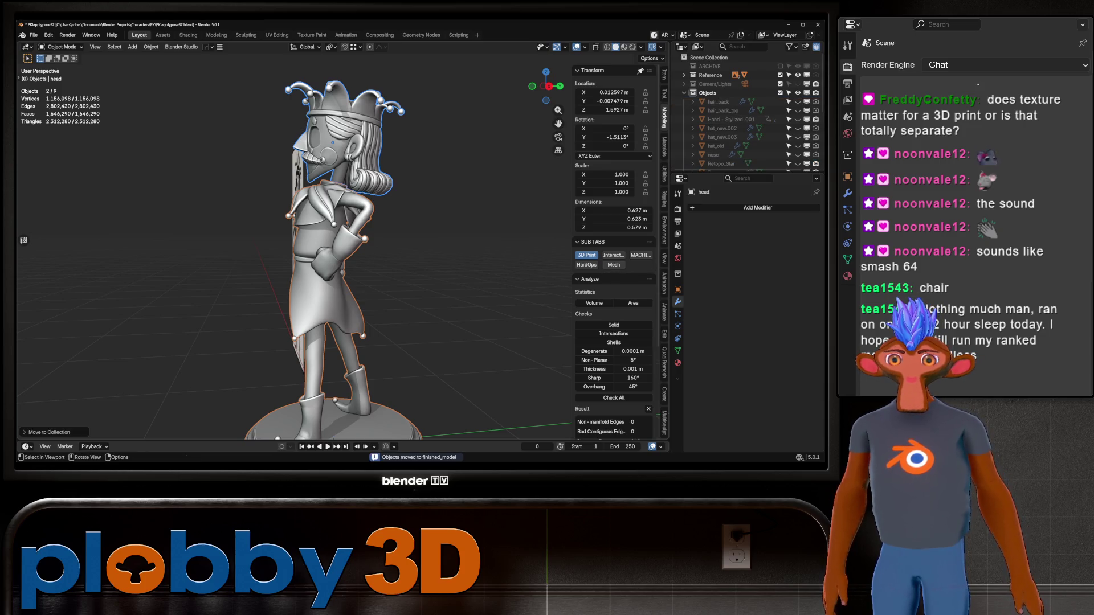
scroll(749, 128, "down", 3)
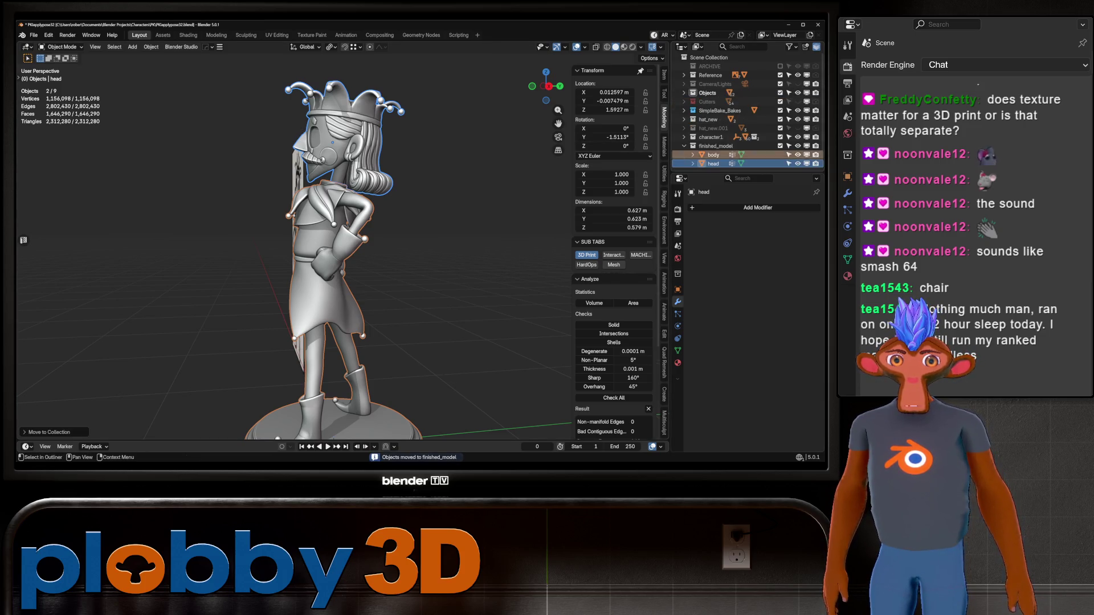
scroll(342, 257, "down", 3)
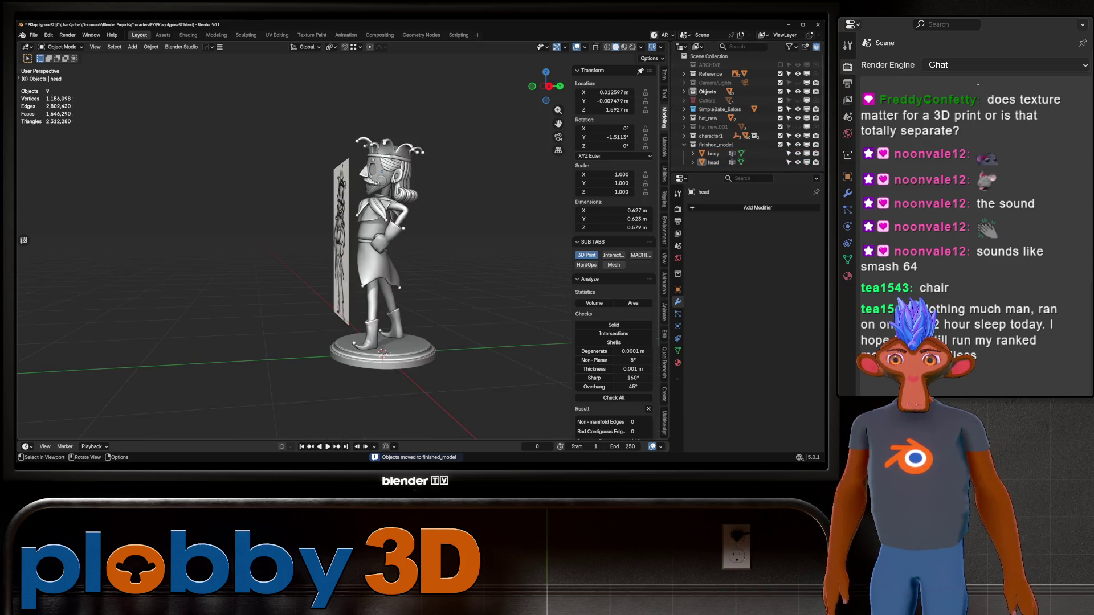
Step: Review the figurine from front, side and back beside its reference sketch
middle_click_drag(385, 256, 325, 257)
left_click(389, 171)
left_click(389, 256)
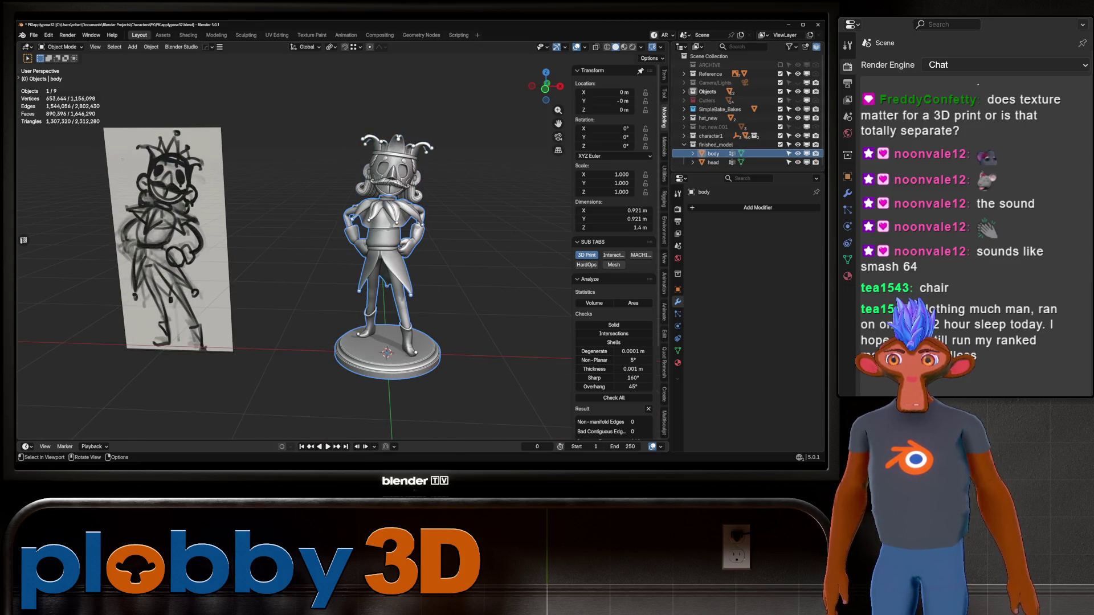
left_click(479, 257)
scroll(385, 257, "up", 3)
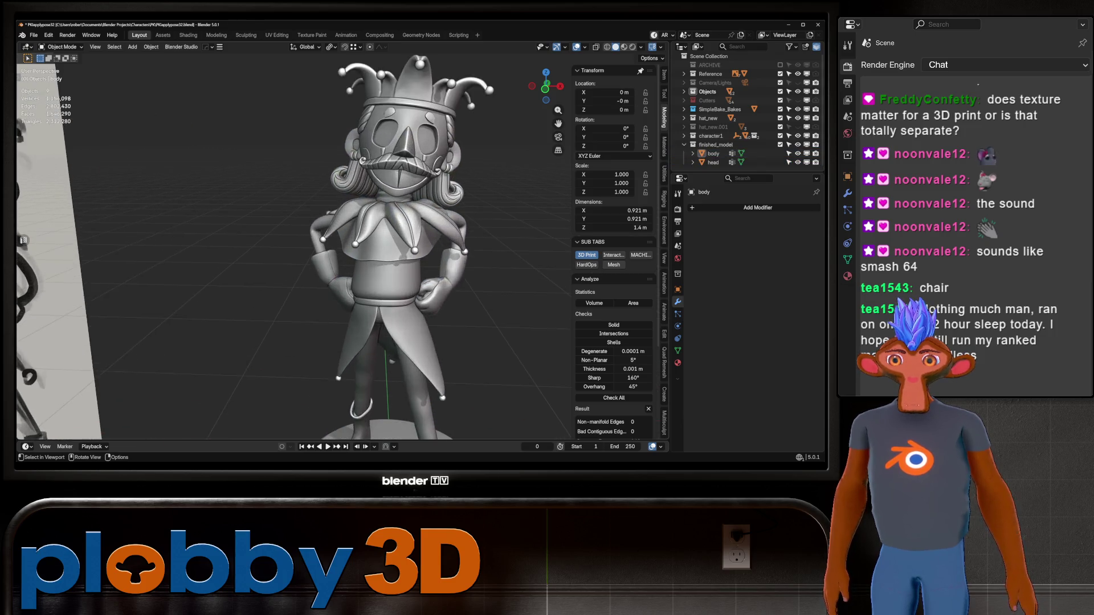
middle_click_drag(385, 257, 300, 256)
middle_click_drag(386, 257, 214, 214)
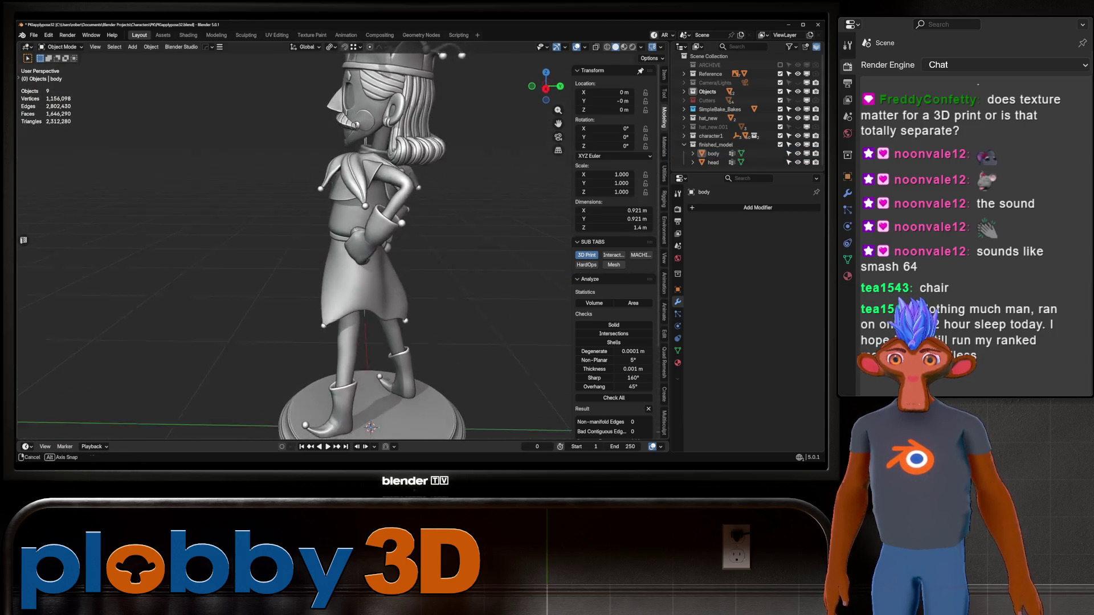
scroll(384, 257, "up", 2)
scroll(368, 342, "down", 3)
mouse_move(384, 256)
middle_mouse_down()
mouse_move(350, 426)
mouse_move(351, 393)
mouse_move(340, 403)
mouse_move(351, 377)
middle_mouse_up()
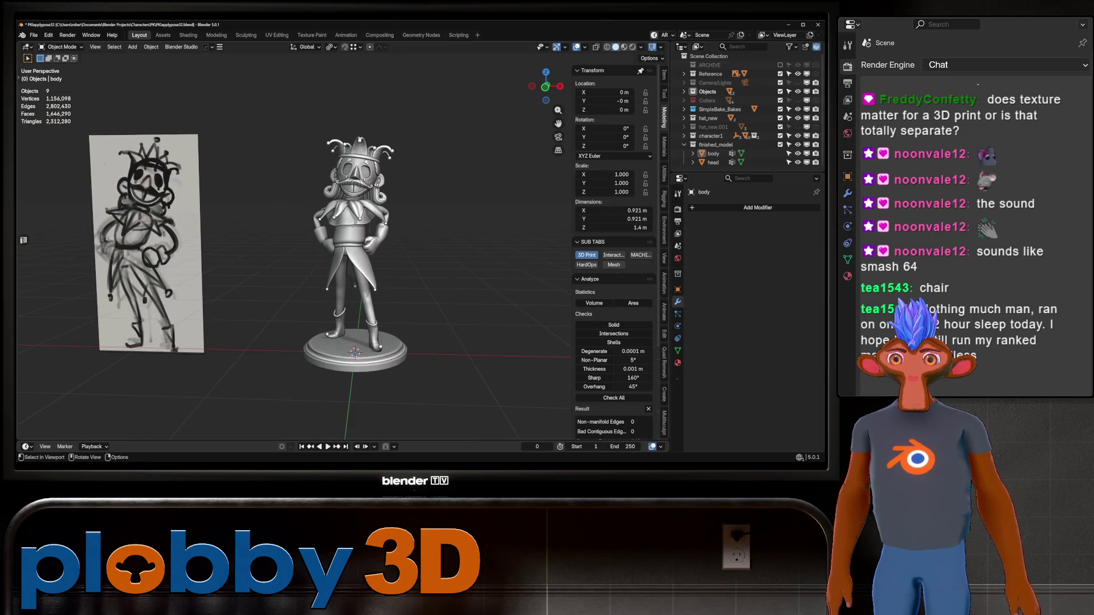
left_click(359, 163)
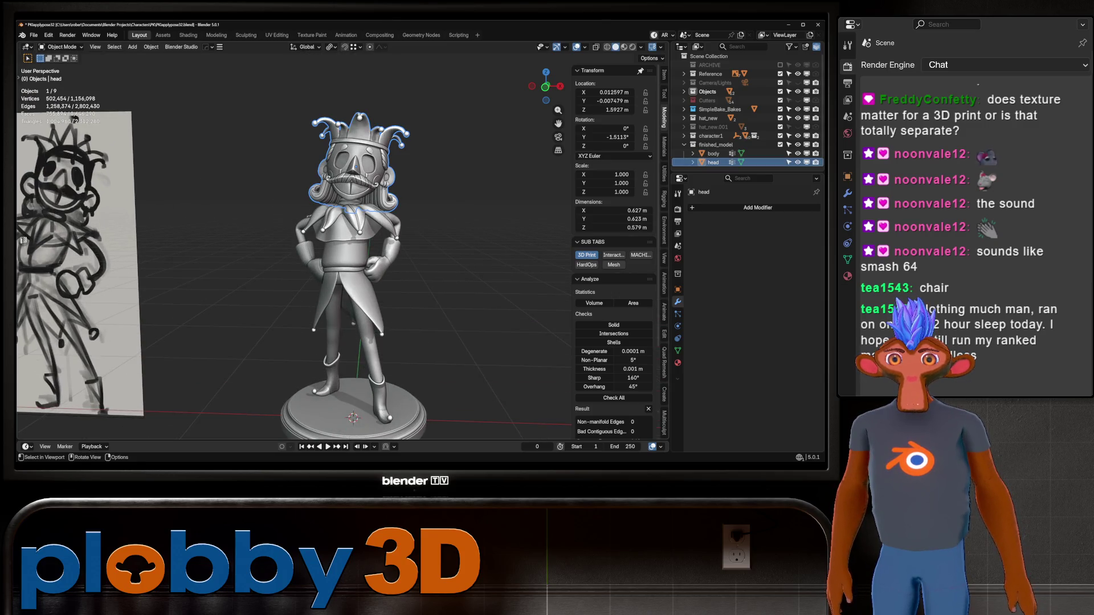
scroll(351, 275, "up", 1)
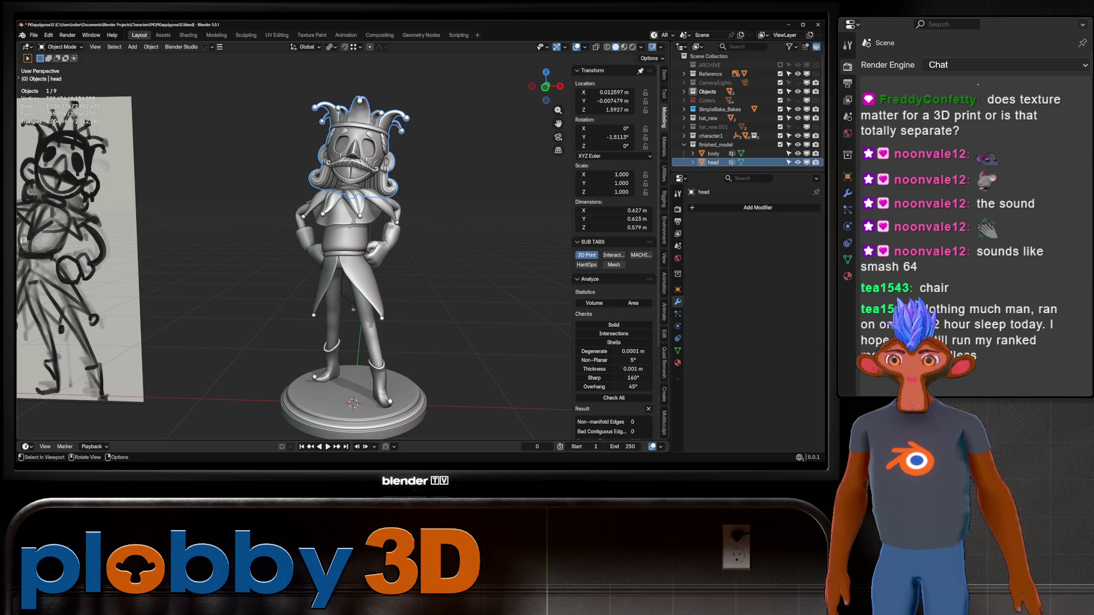
Step: Run MACHIN3 Clean Up on the head mesh and set its Mean Crease to 0
key("Tab")
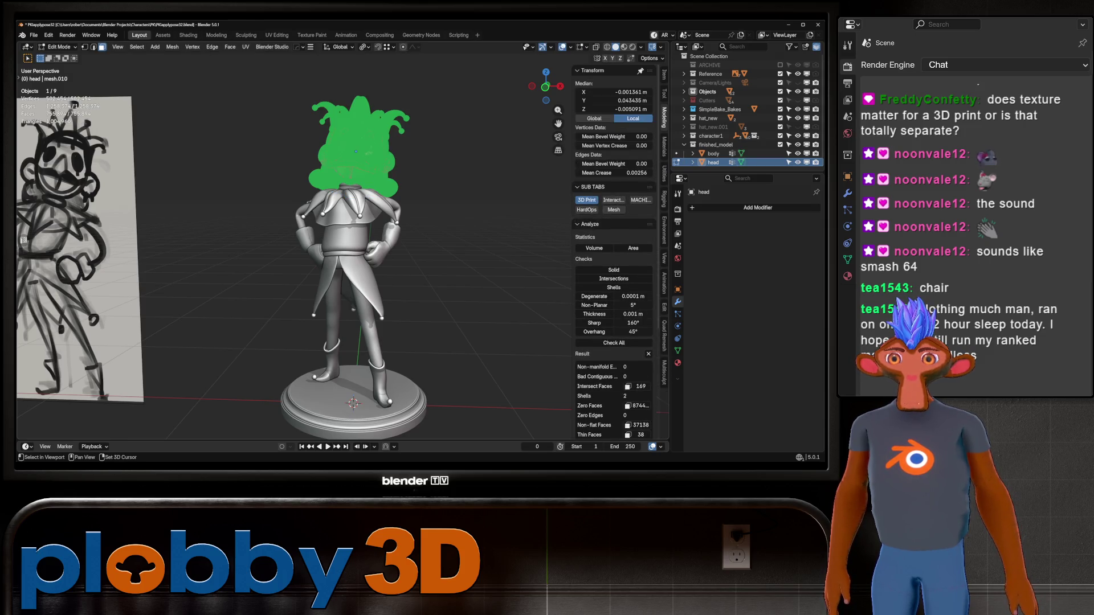
key("m")
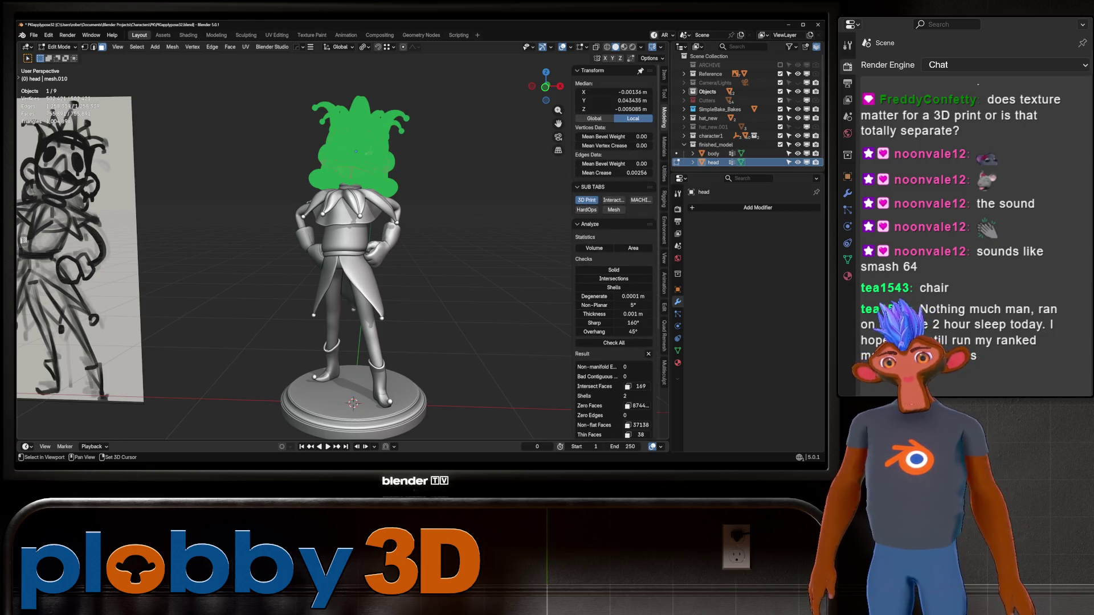
key("3")
key("a")
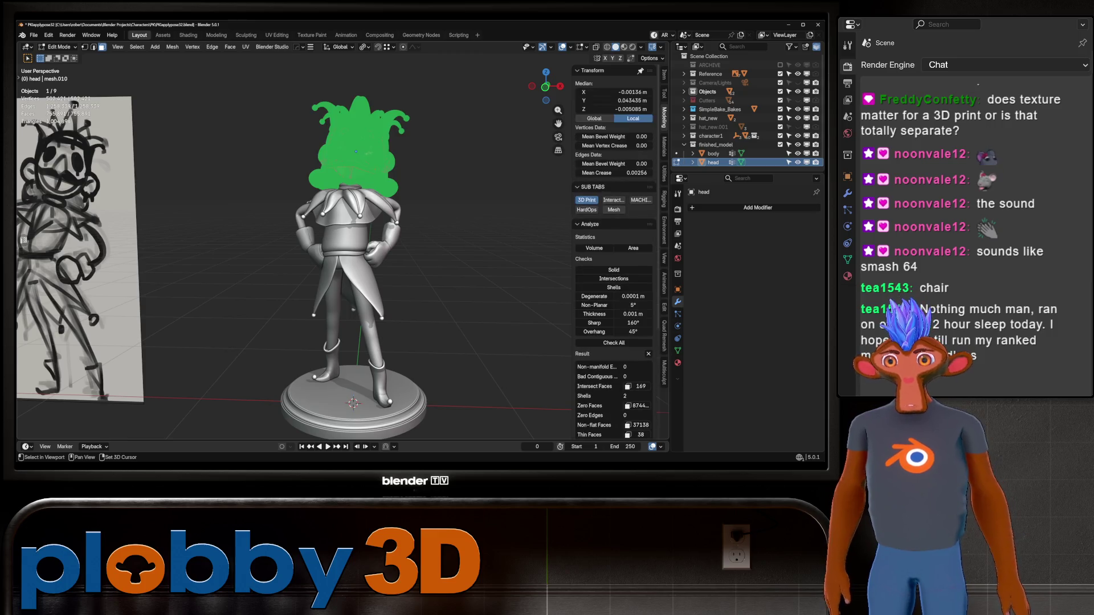
key("3")
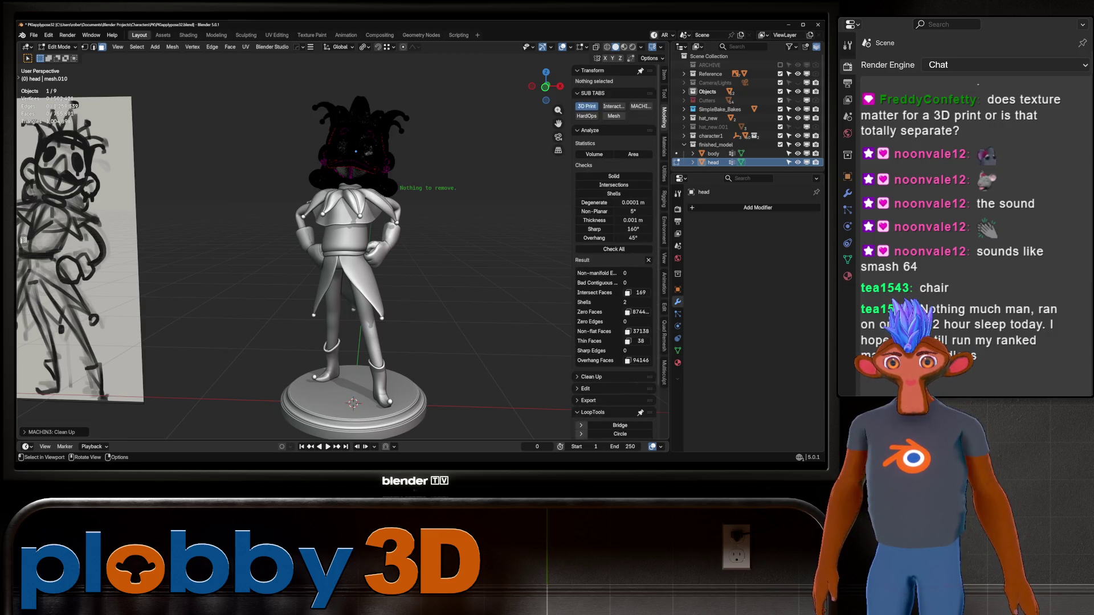
key("a")
key("shift+e")
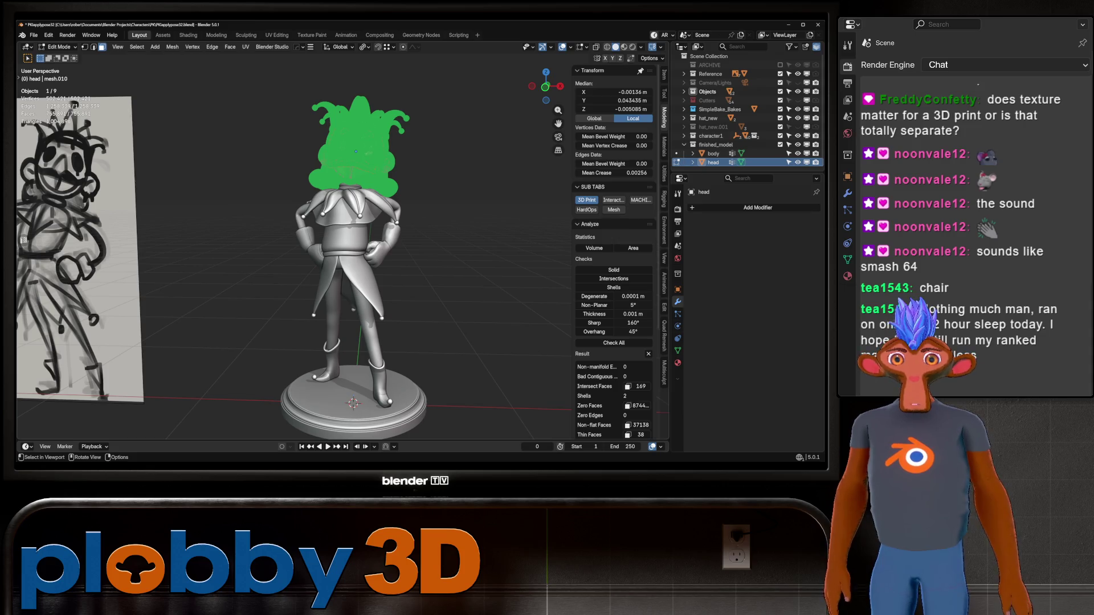
left_click(359, 227)
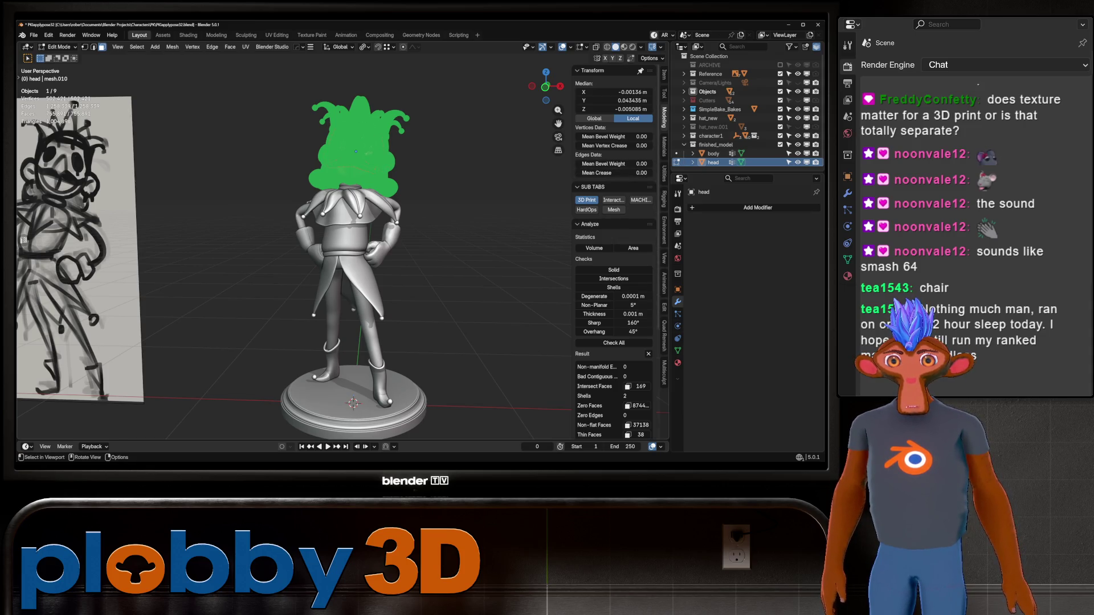
key("Tab")
Step: Clean up the body mesh, then select head with body for the Hops union Boolean
left_click(351, 256)
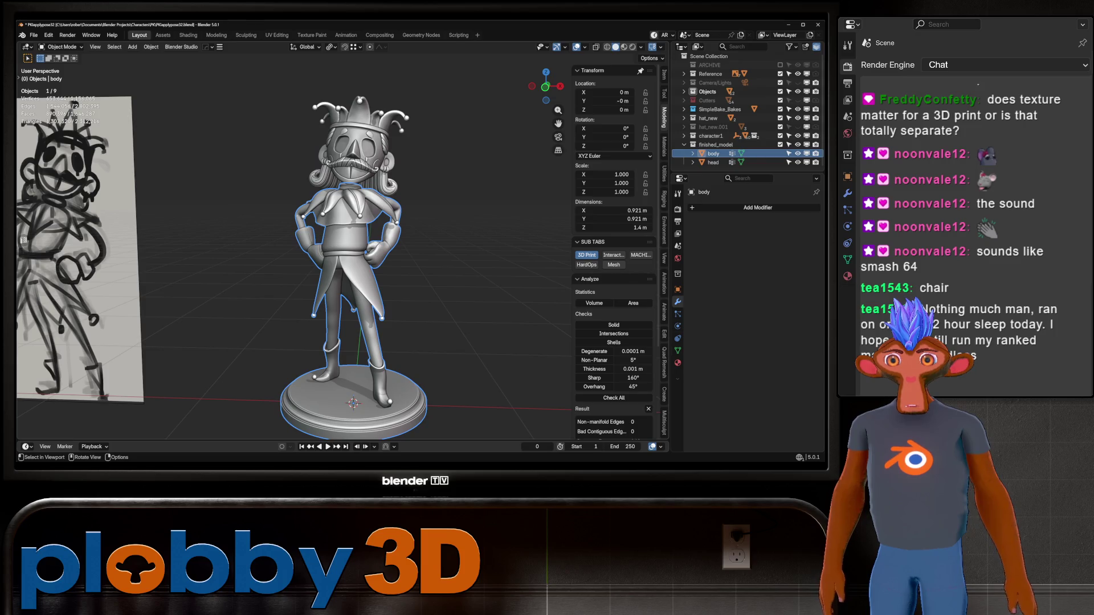
key("Tab")
key("a")
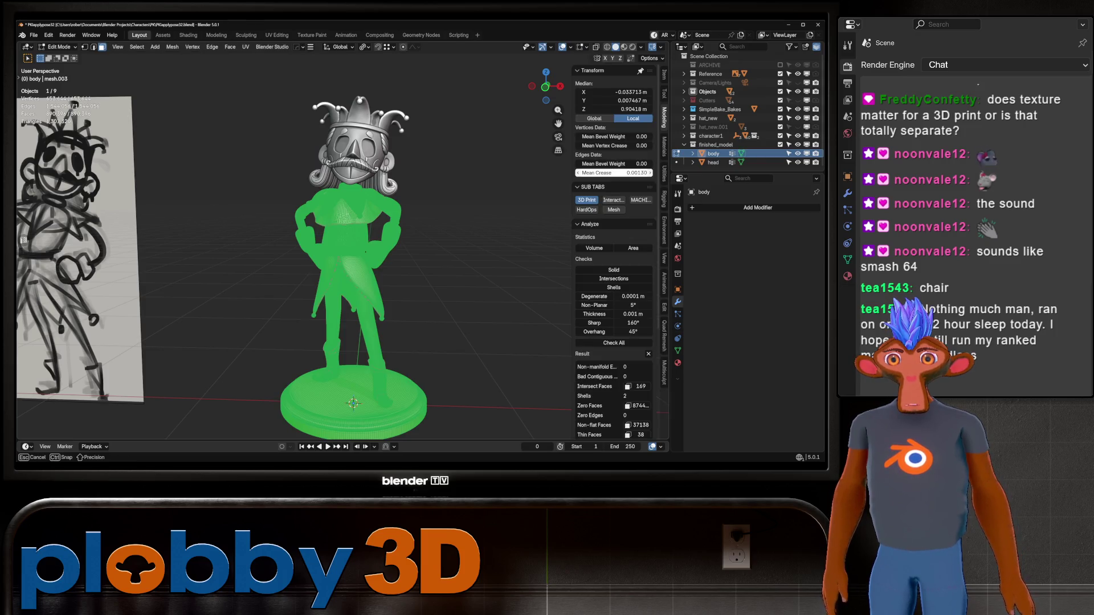
key("Tab")
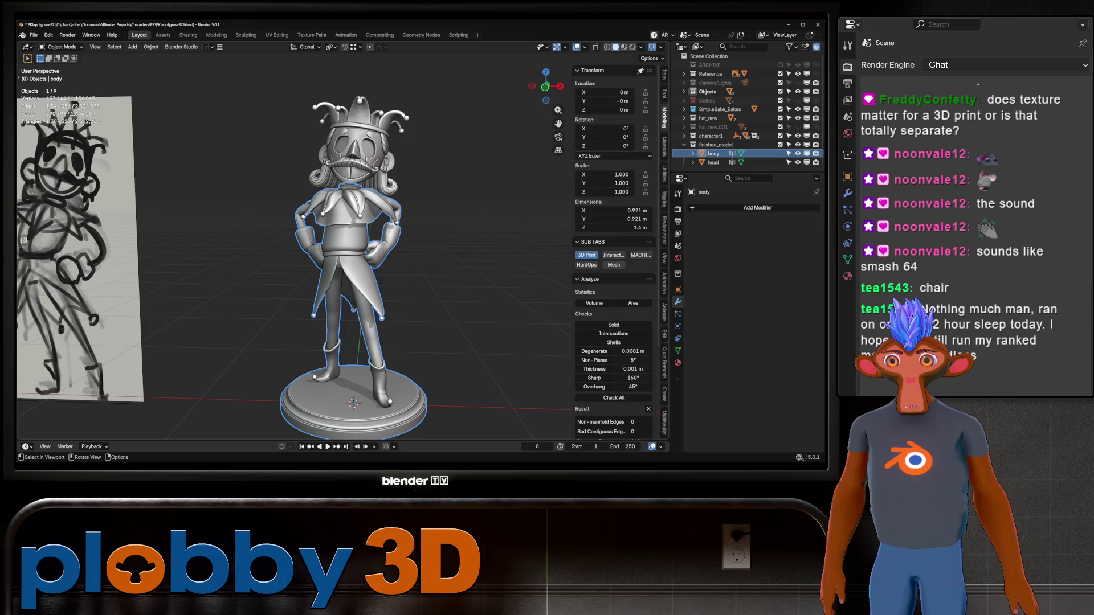
left_click(359, 137, "shift")
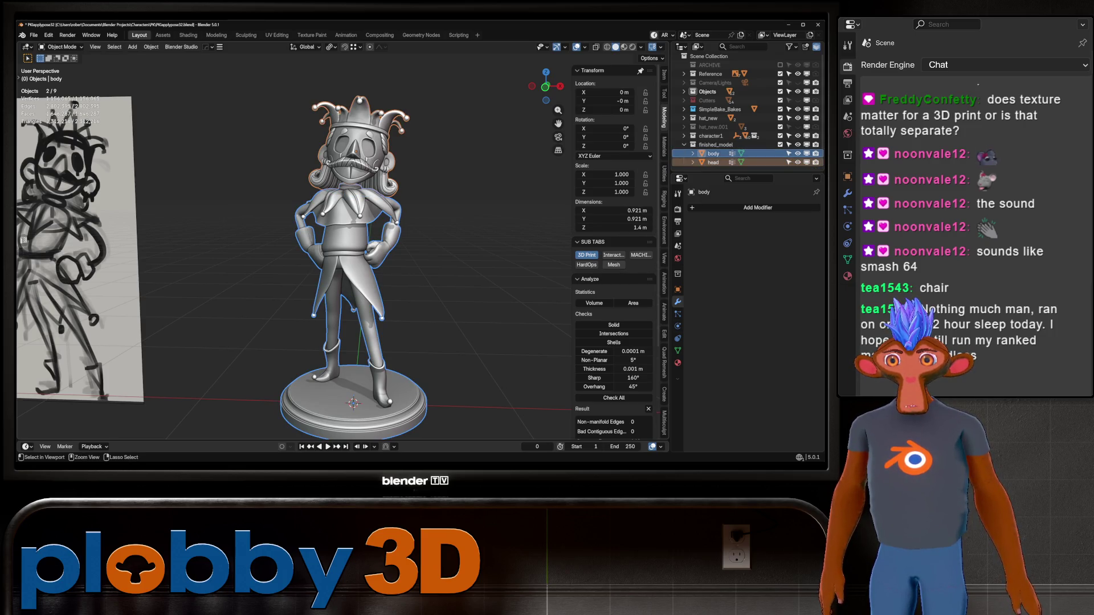
middle_click_drag(428, 257, 342, 256)
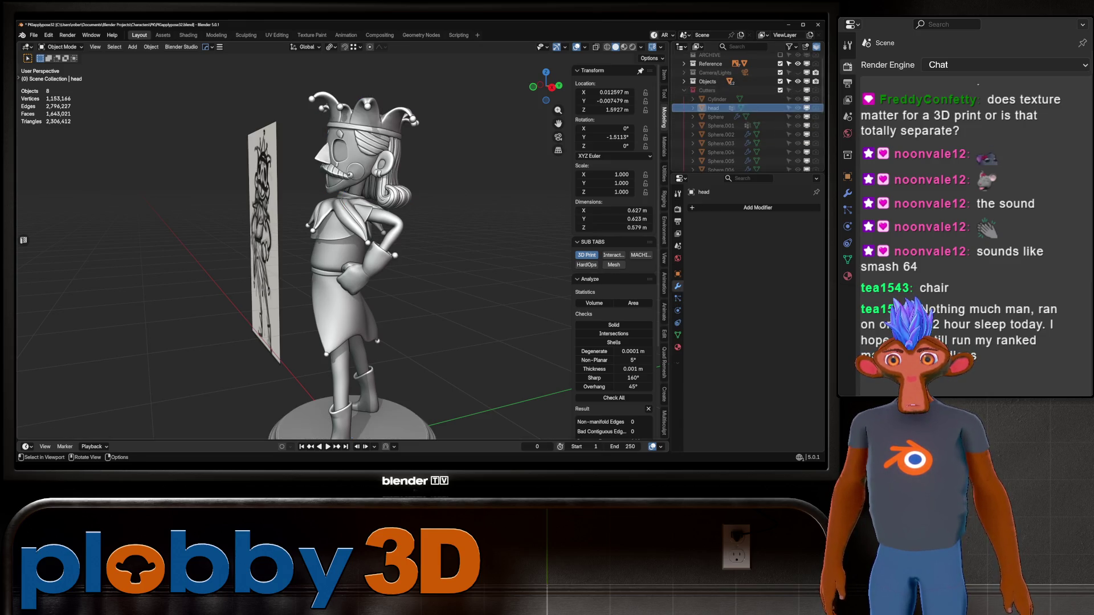
Step: Apply the head's Boolean union modifier on the body and collapse the Reference collection
left_click(713, 154)
middle_click_drag(427, 257, 309, 256)
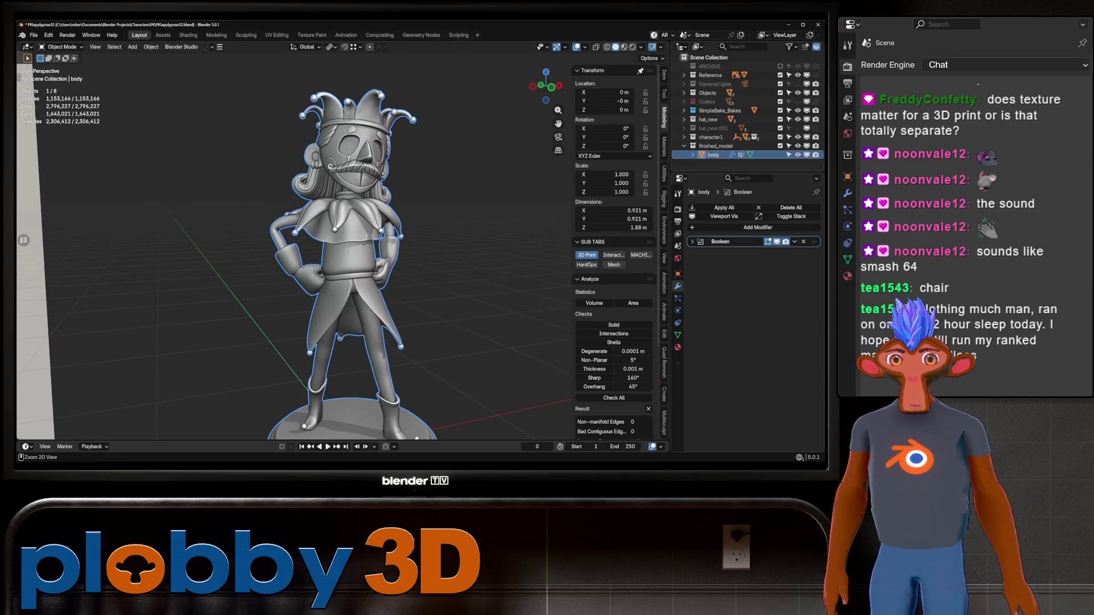
key("ctrl+a")
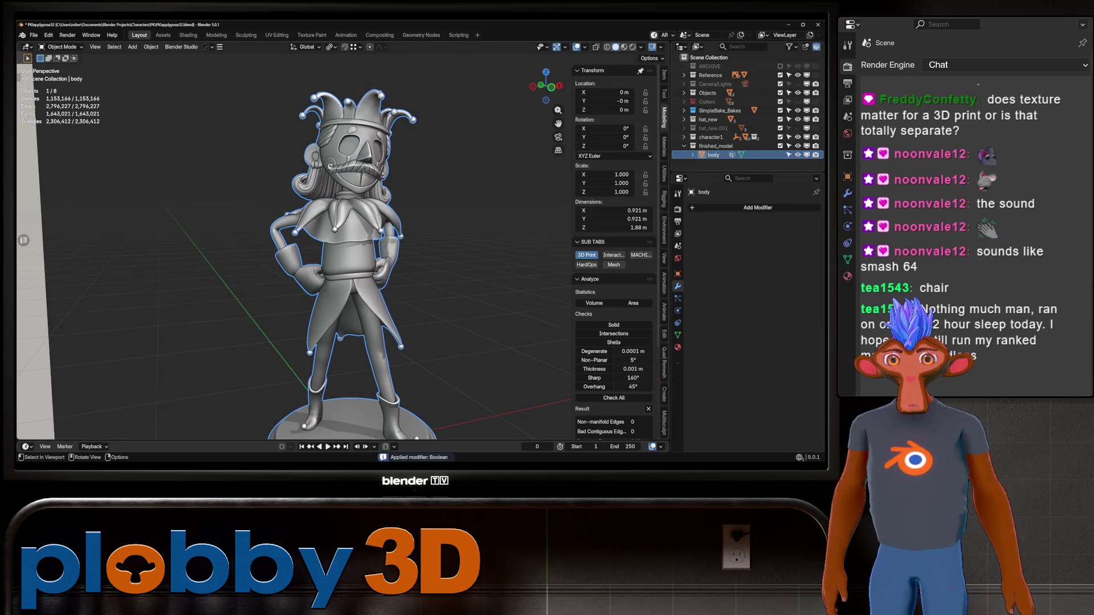
middle_click_drag(384, 257, 300, 256)
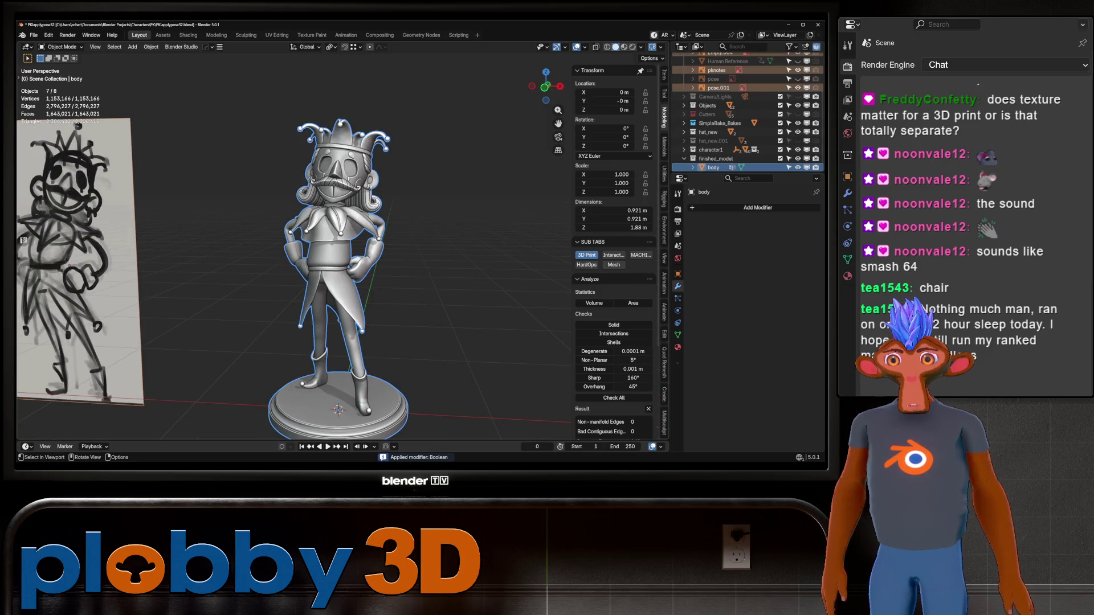
left_click(694, 75)
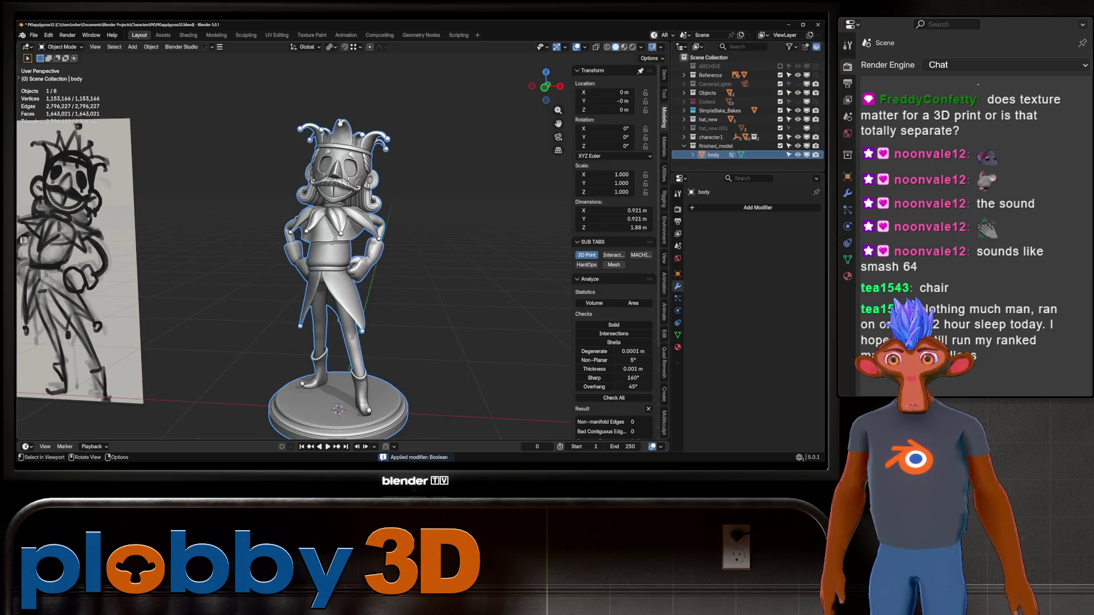
Step: Run MACHIN3 Clean Up on the merged body repeatedly until nothing remains, reaching 1,153,043 vertices
key("Tab")
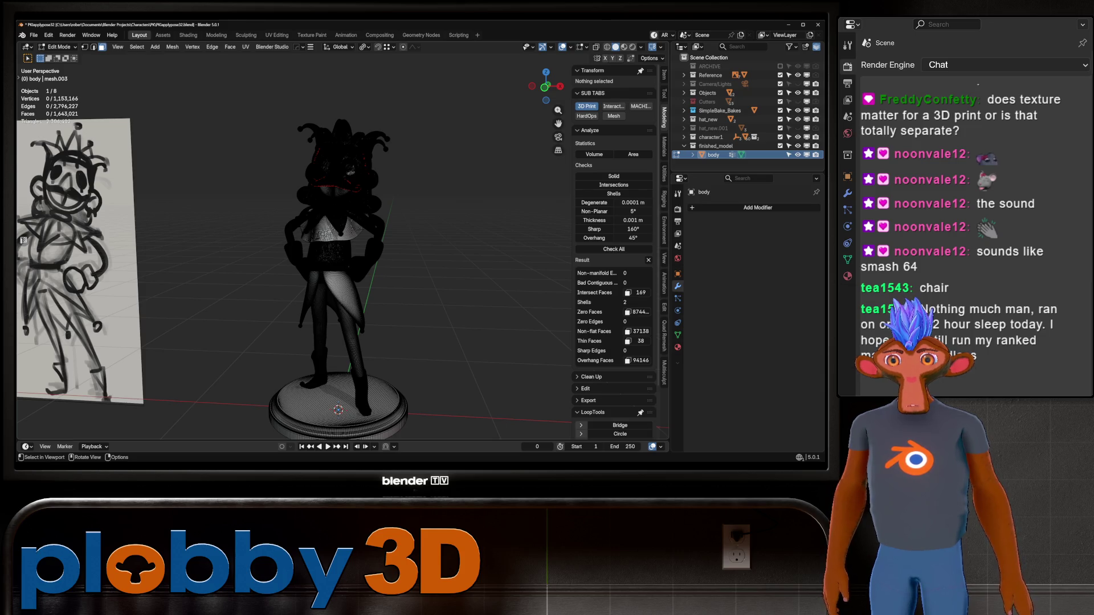
key("a")
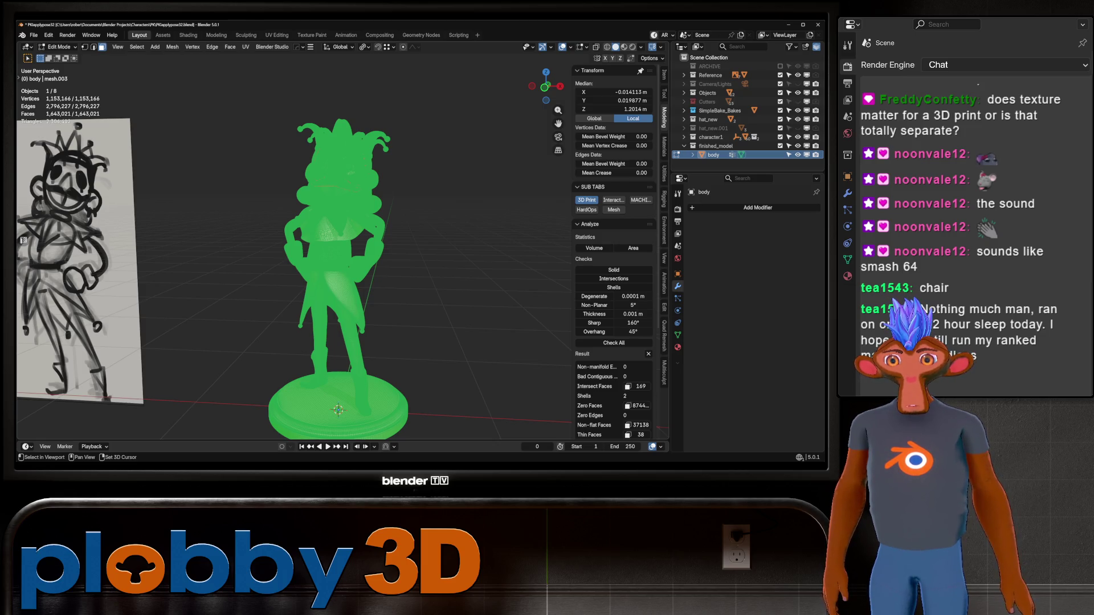
key("alt+a")
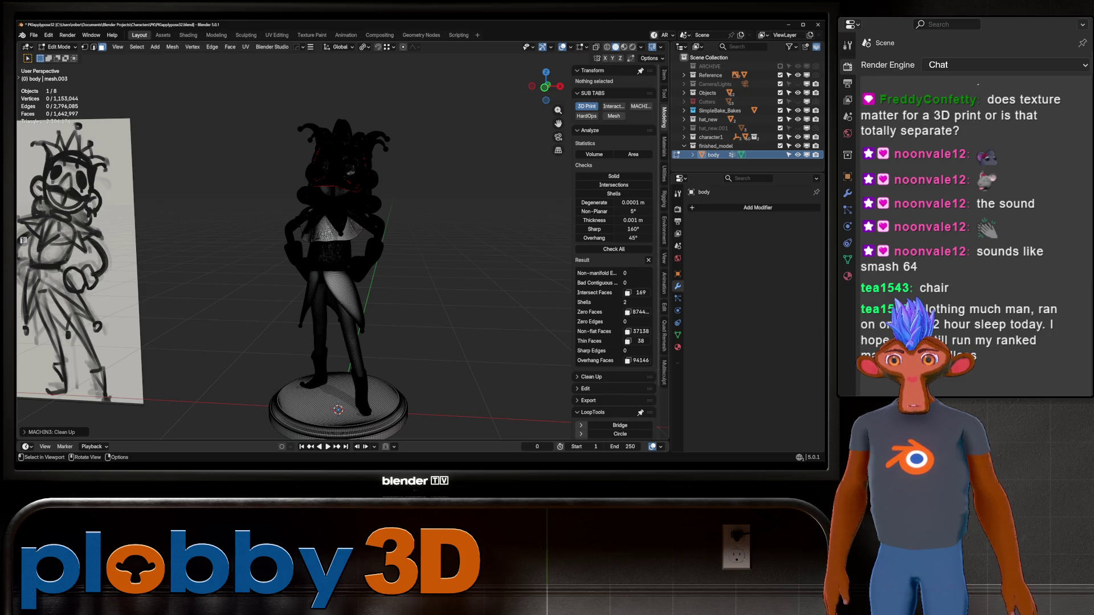
key("a")
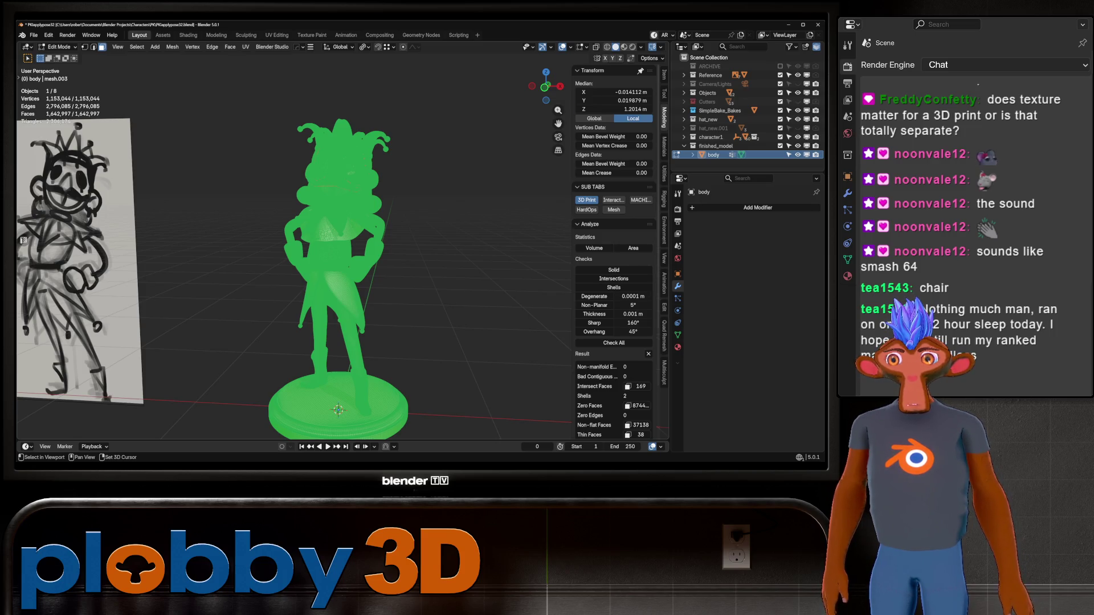
key("alt+a")
key("a")
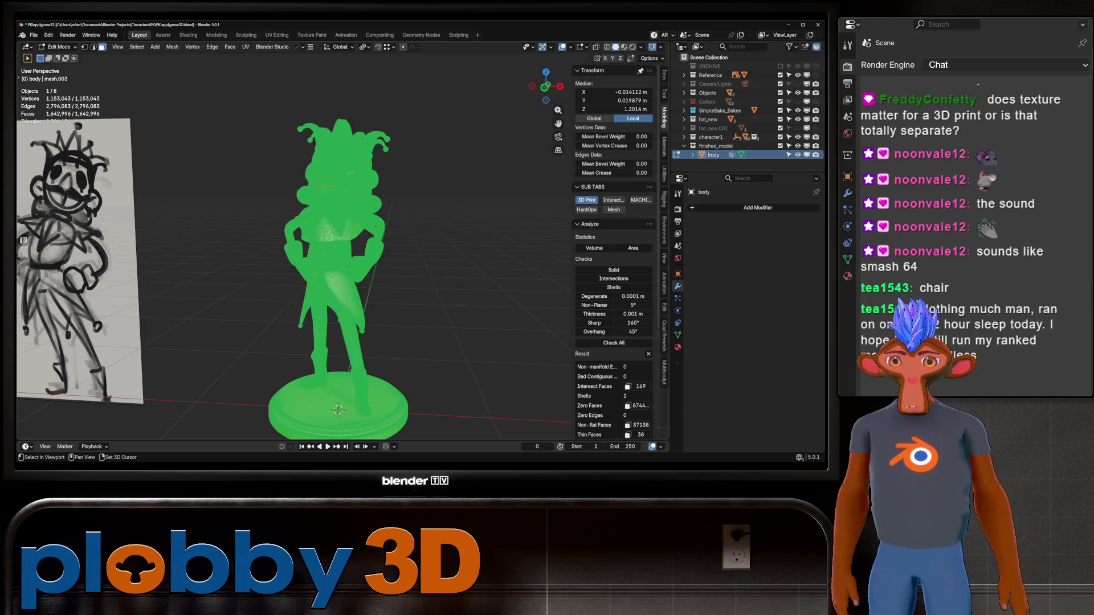
key("3")
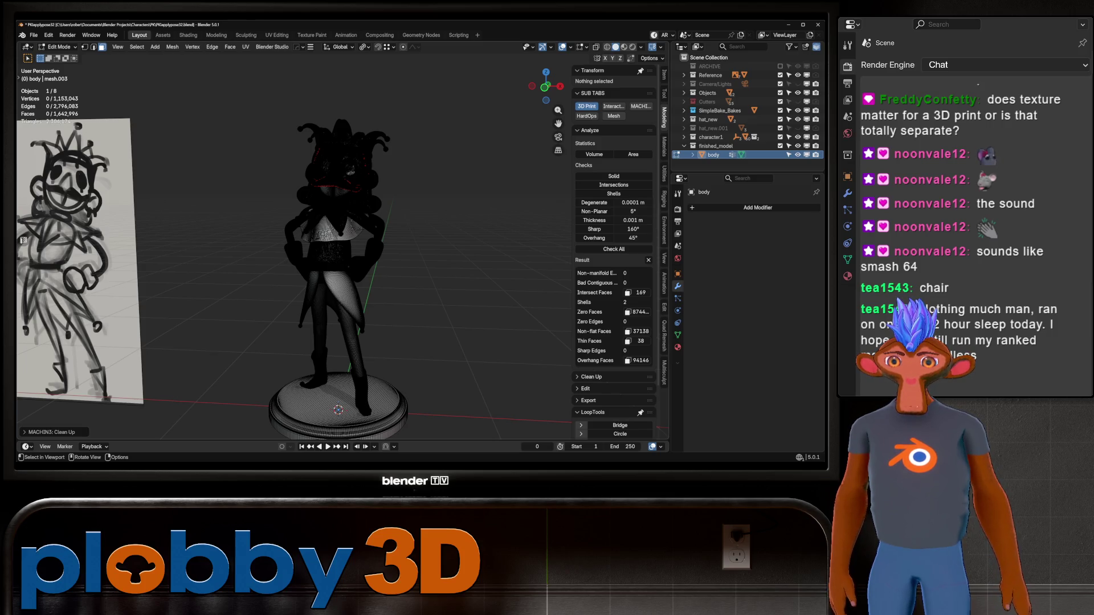
key("Tab")
mouse_move(338, 410)
middle_mouse_down()
mouse_move(373, 376)
mouse_move(368, 282)
middle_mouse_up()
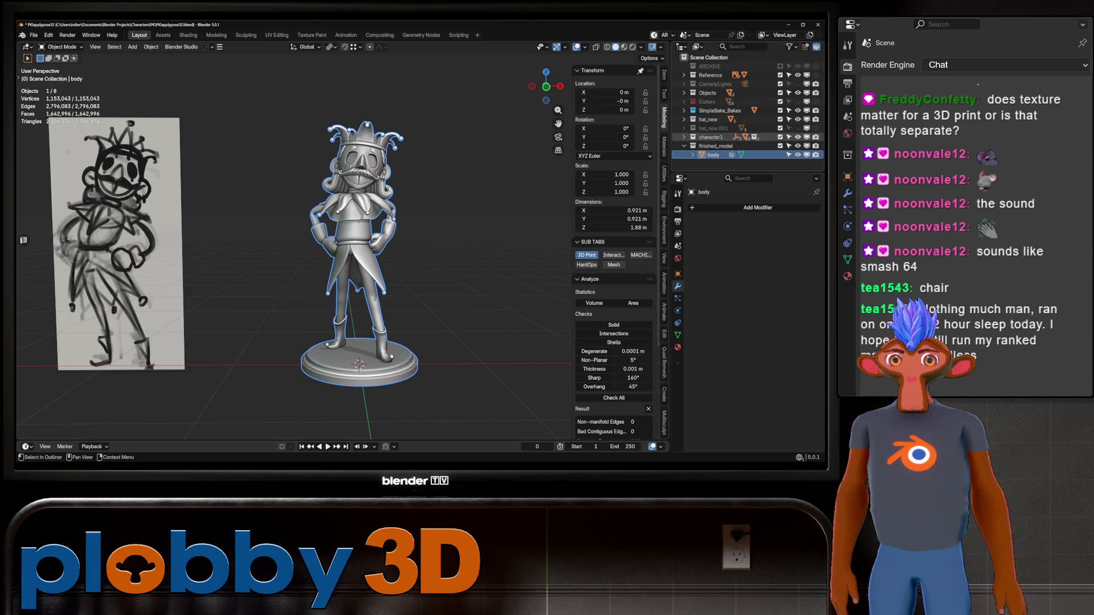
Step: Look the figurine over, save the file and hide the reference sketch image
middle_click_drag(256, 283, 385, 283)
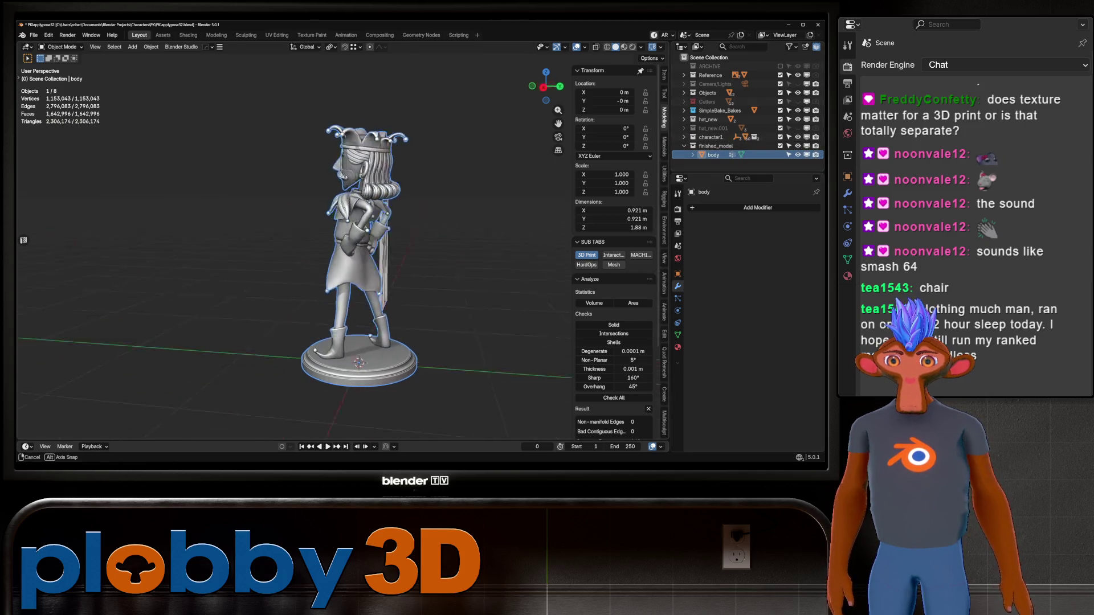
middle_click_drag(256, 283, 428, 282)
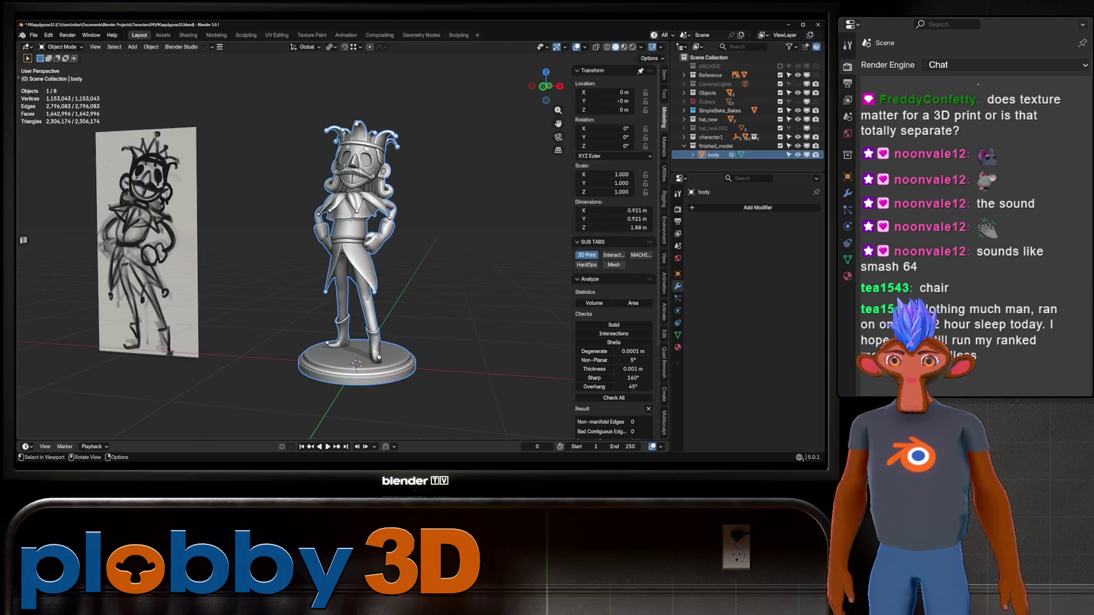
middle_click_drag(342, 282, 368, 274)
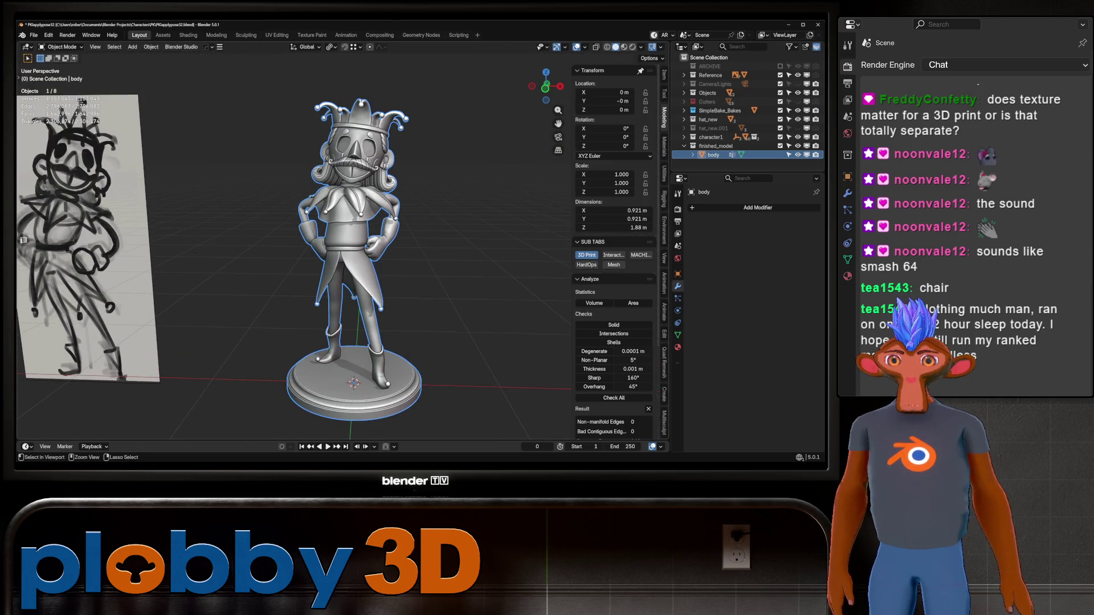
key("ctrl+s")
left_click(797, 75)
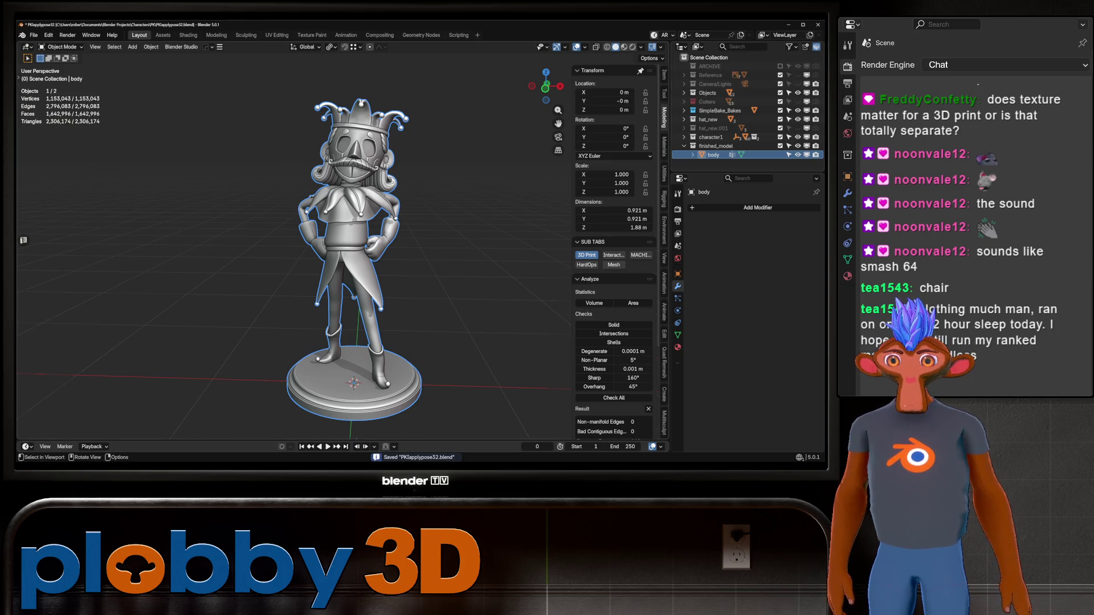
scroll(369, 257, "down", 3)
scroll(368, 256, "up", 3)
Step: Switch to front orthographic, look through the scene camera and save again
mouse_move(256, 257)
middle_mouse_down()
mouse_move(428, 257)
mouse_move(299, 257)
middle_mouse_up()
scroll(367, 257, "down", 4)
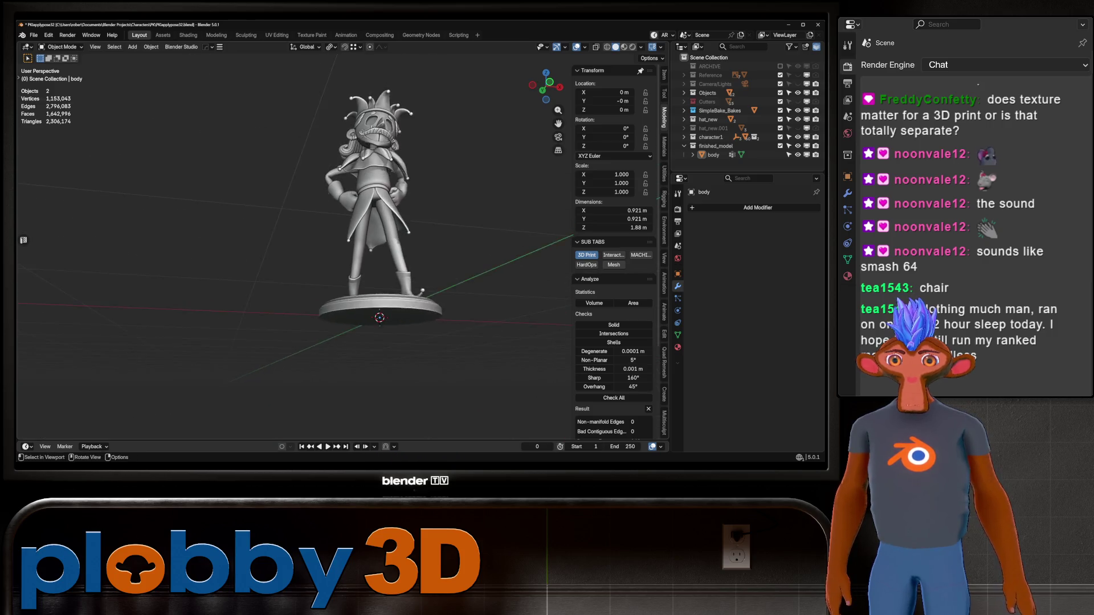
key("KP_1")
key("KP_0")
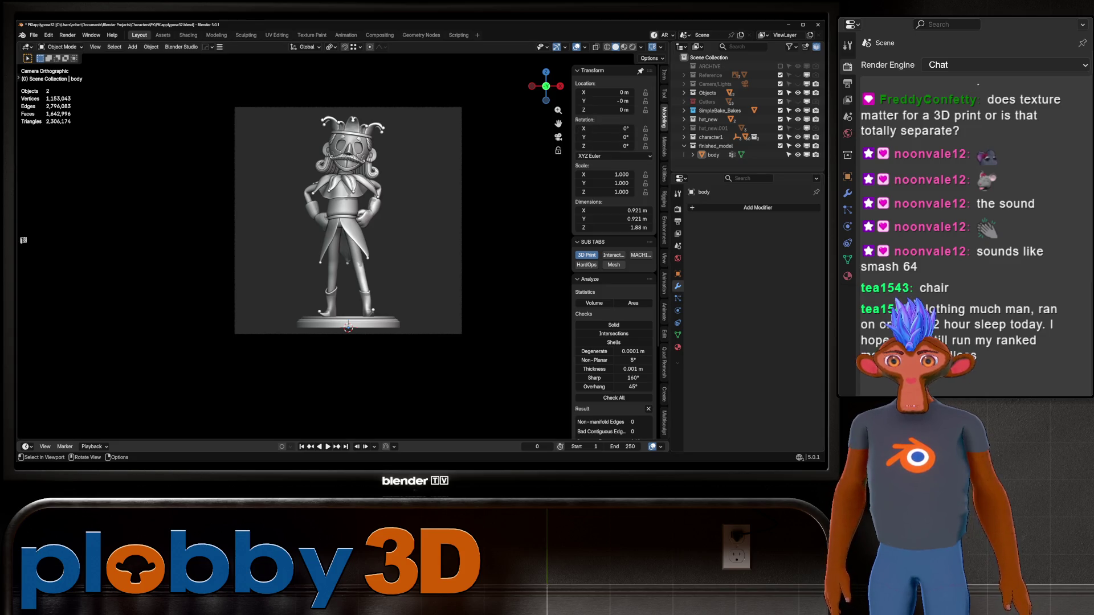
key("ctrl+s")
Step: Deselect the body and tidy the Objects collection in the Outliner
left_click(348, 223)
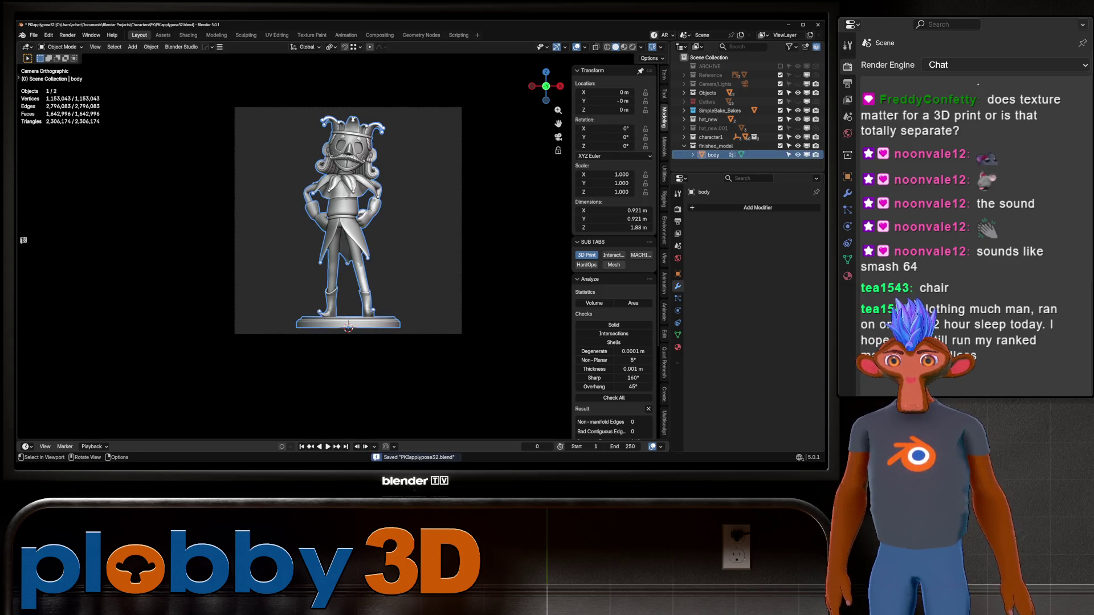
key("alt+a")
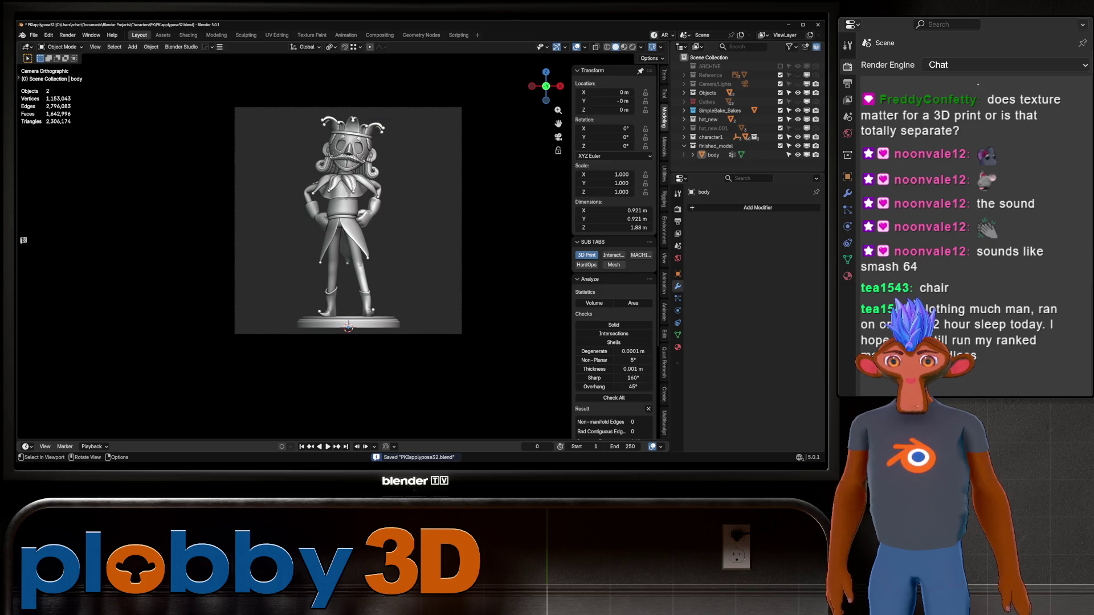
left_click(693, 93)
scroll(744, 111, "down", 3)
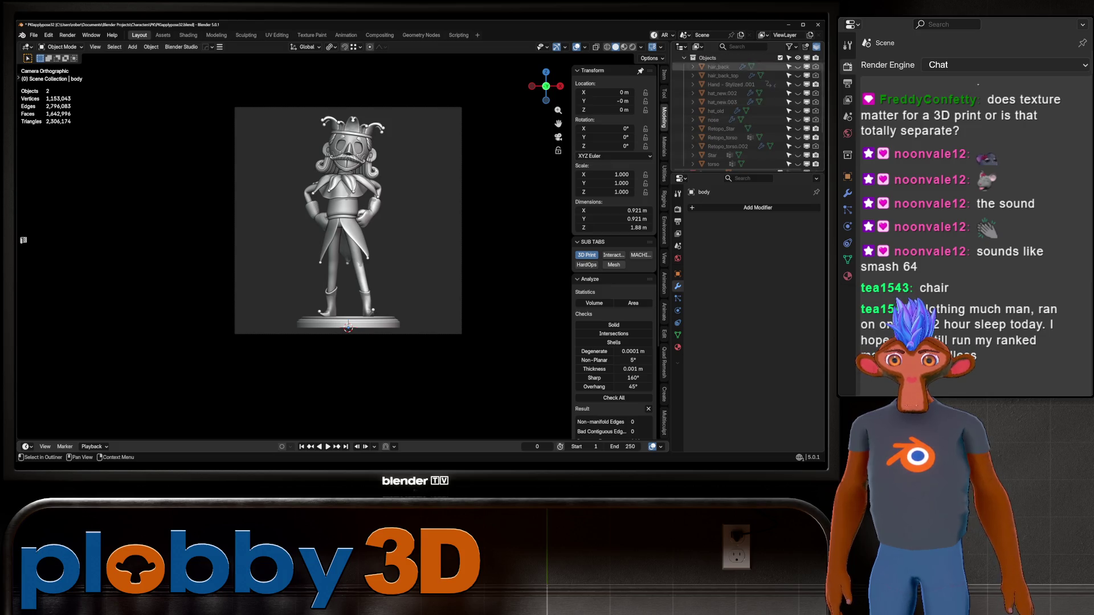
left_click(694, 66)
scroll(744, 103, "up", 3)
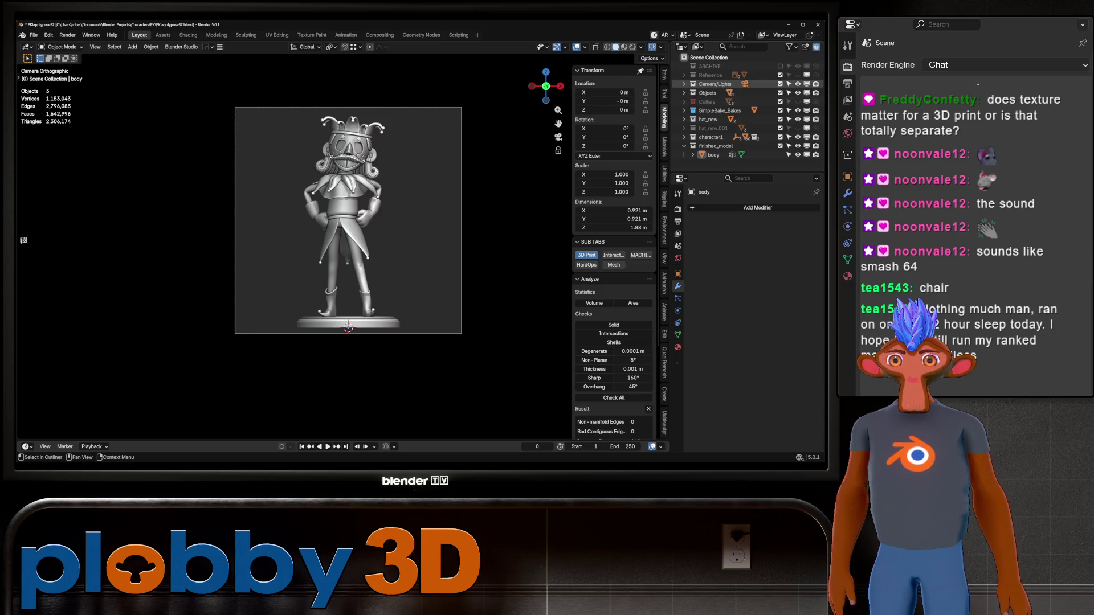
Step: Select the scene camera and set its Lens Type to Perspective
left_click(693, 84)
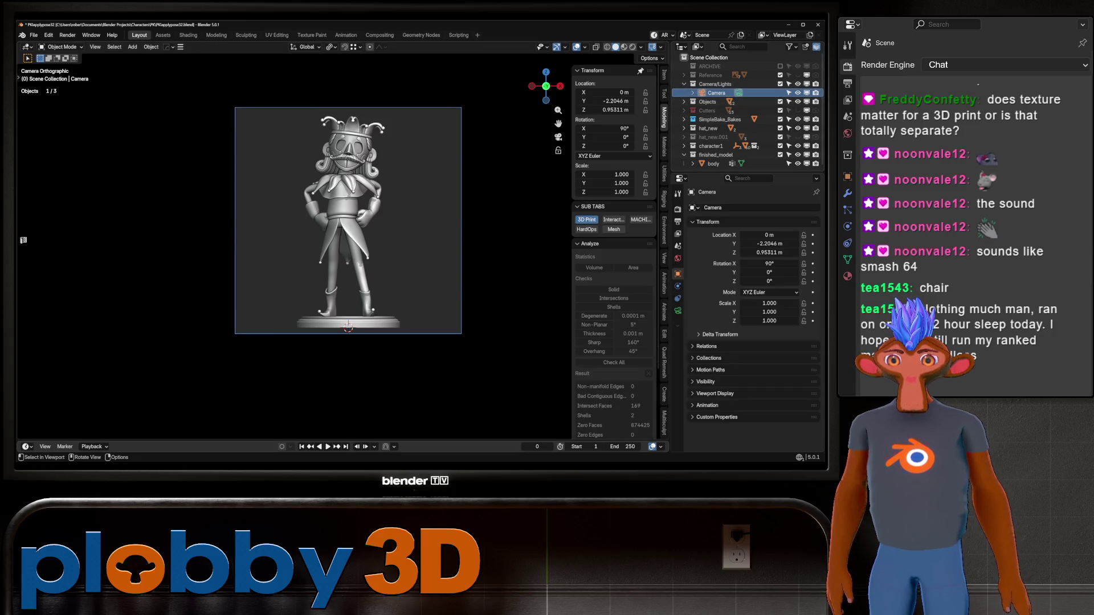
left_click(678, 310)
left_click(774, 235)
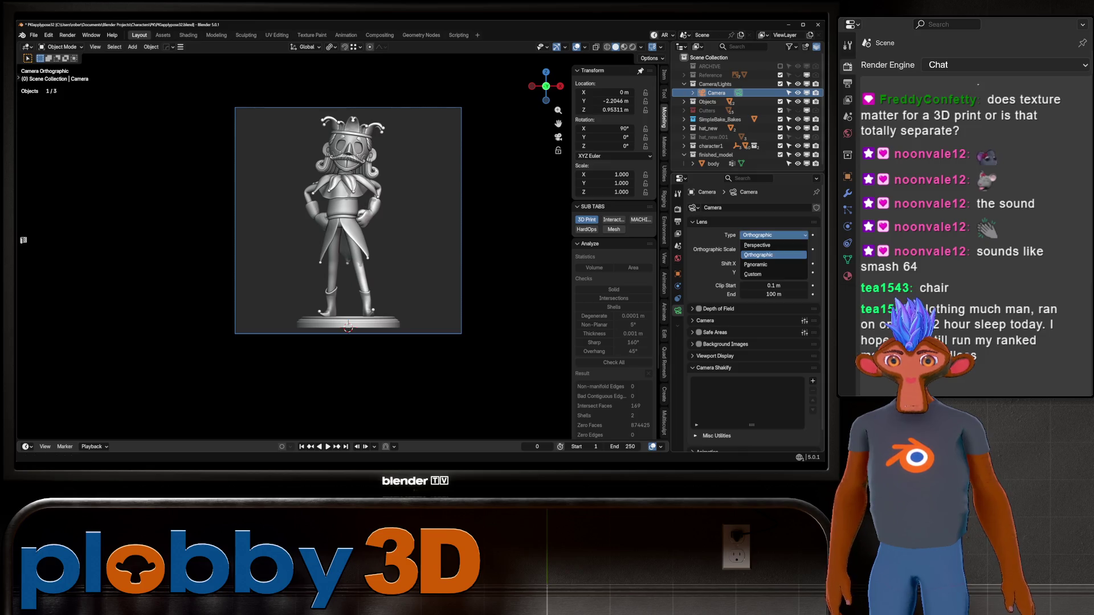
left_click(774, 246)
Step: Pull the camera back along its view axis, raise it and tilt it down toward the figurine
key("g")
key("z")
key("z")
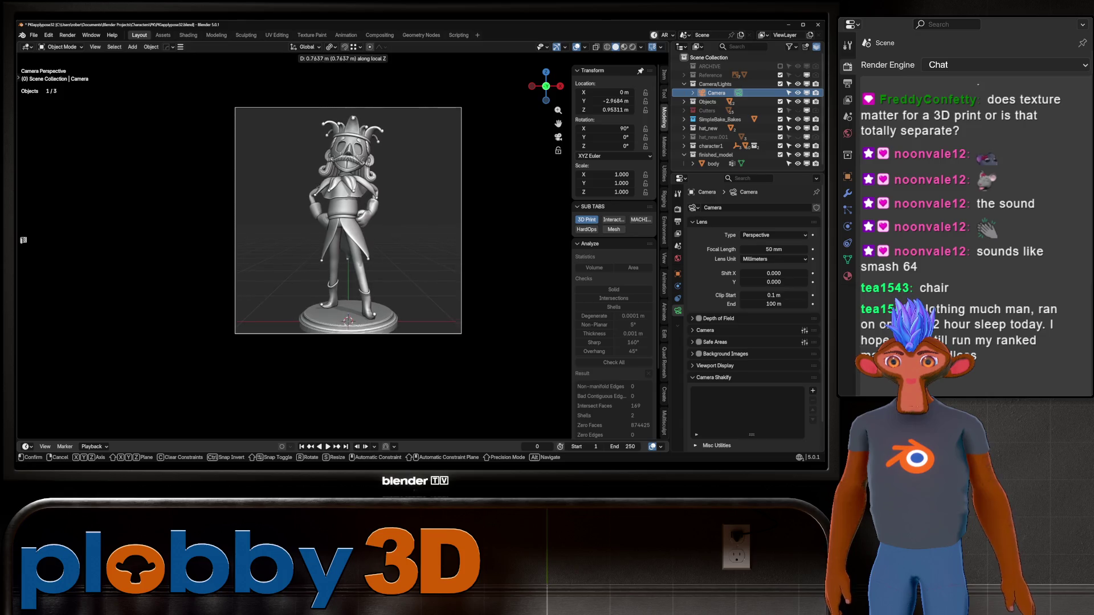
left_click(415, 298)
key("r")
key("x")
key("x")
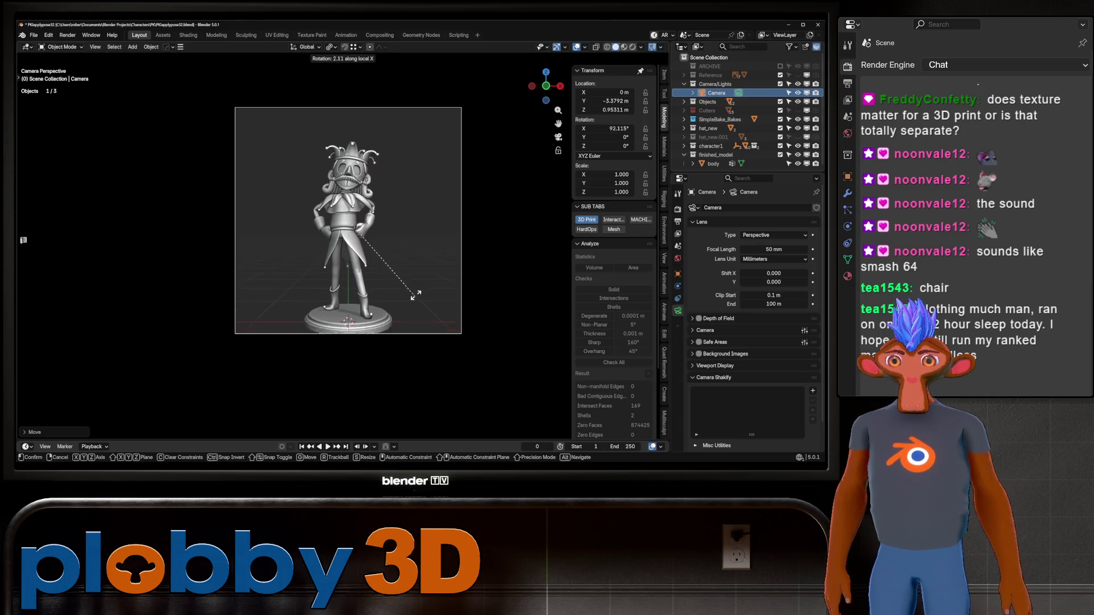
left_click(416, 298)
key("g")
key("z")
key("z")
left_click(415, 297)
key("r")
left_click(415, 297)
Step: Refine the framing, undoing a too-steep tilt and settling the camera slightly lower over the whole figurine
key("g")
key("z")
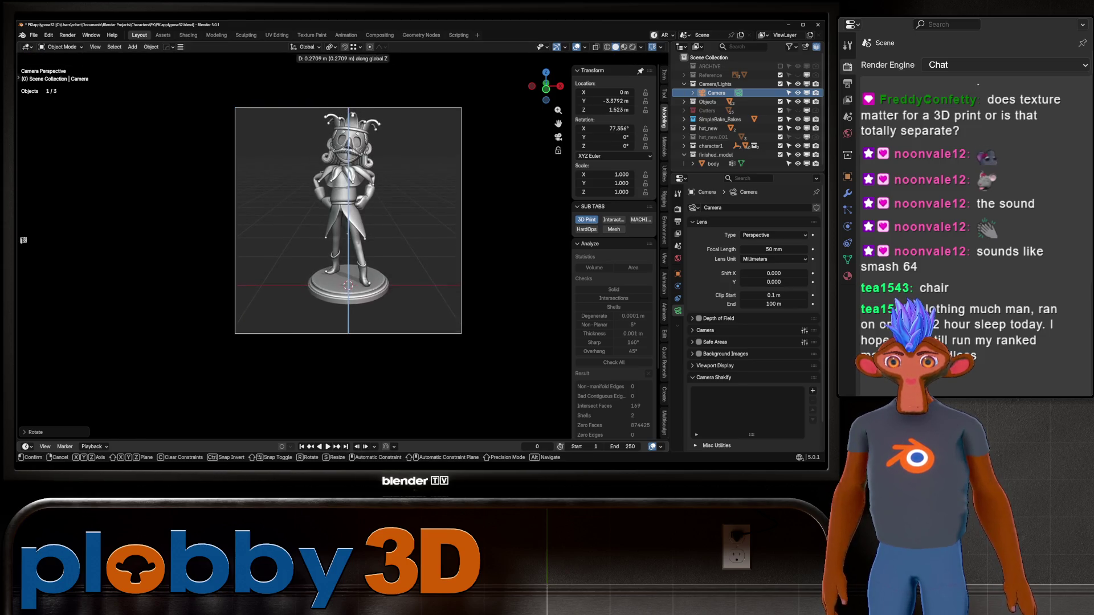
left_click(415, 298)
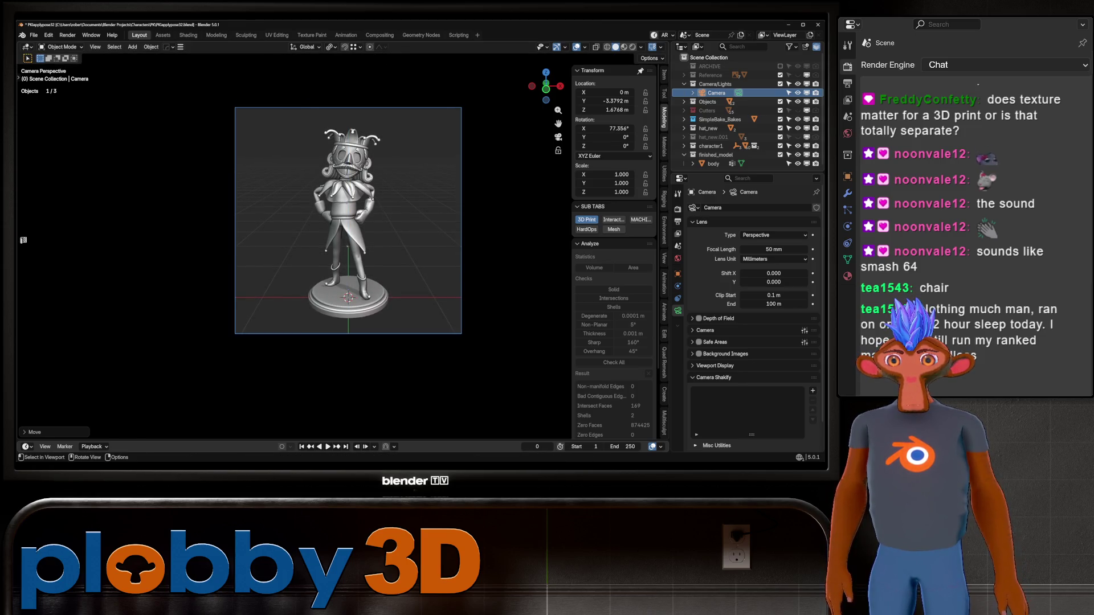
key("r")
left_click(415, 297)
key("g")
key("z")
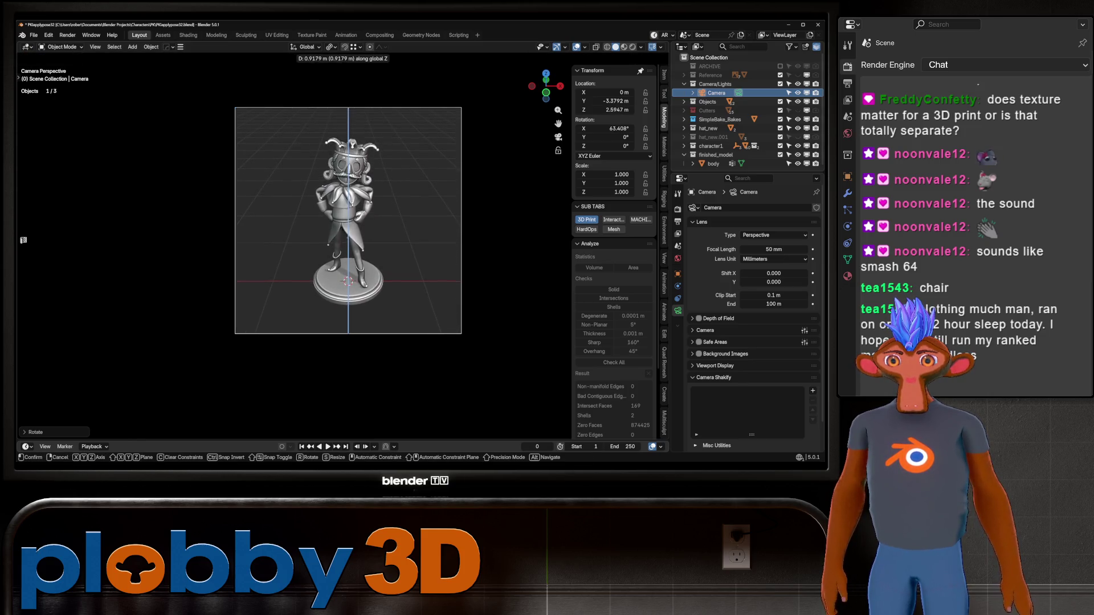
right_click(416, 298)
key("ctrl+z")
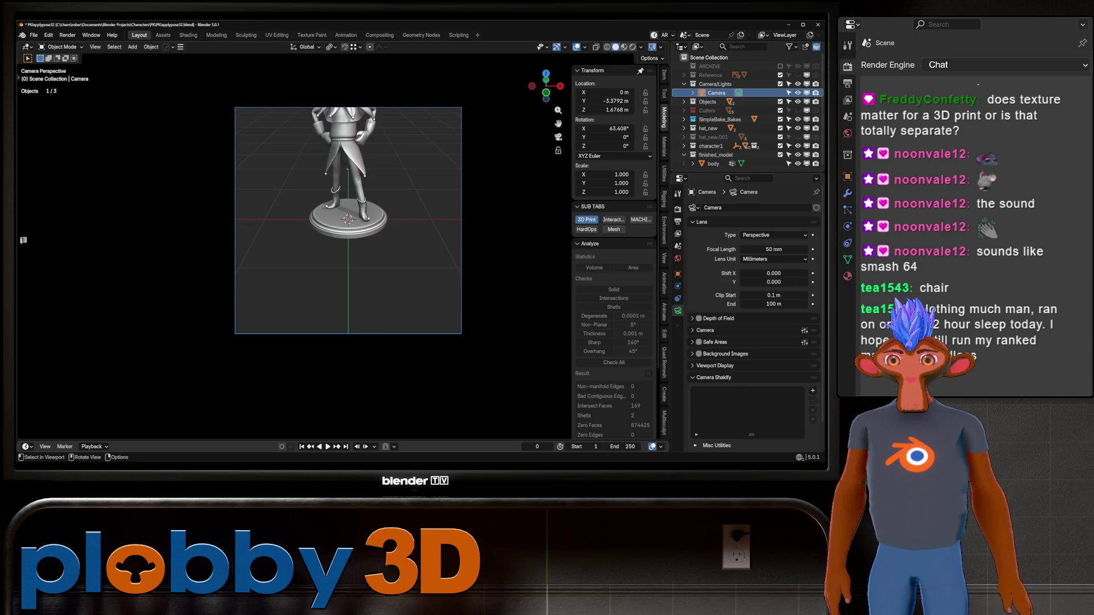
key("g")
key("z")
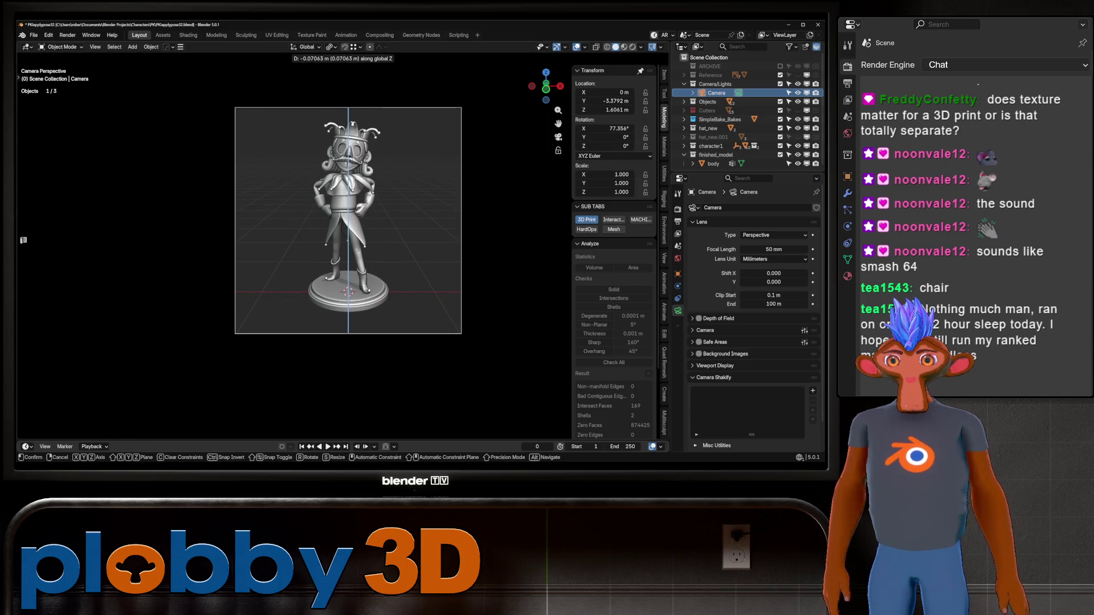
key("Return")
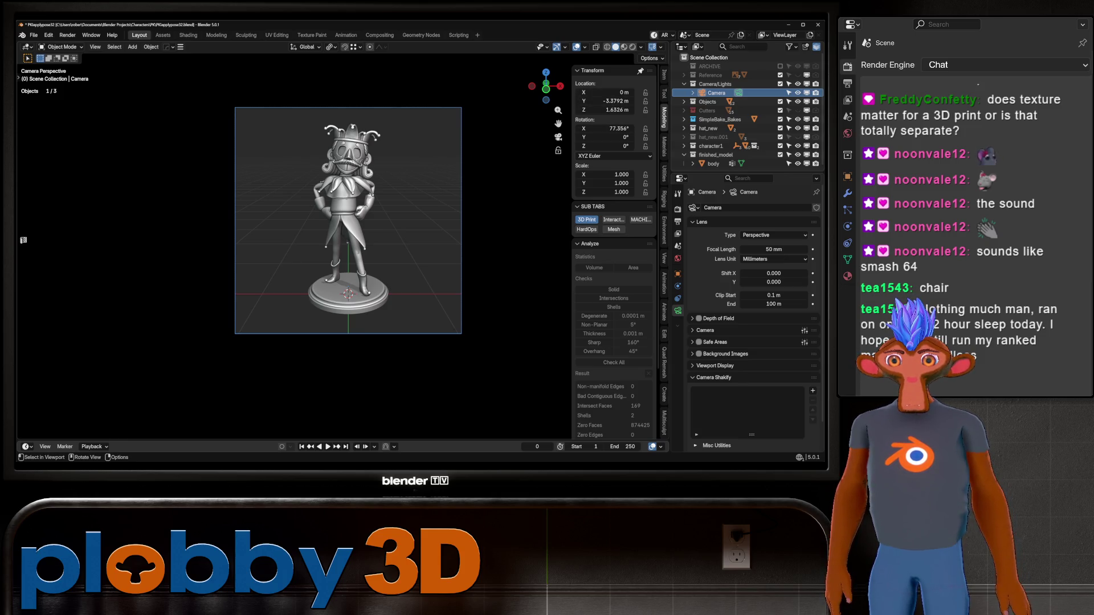
scroll(348, 223, "up", 2)
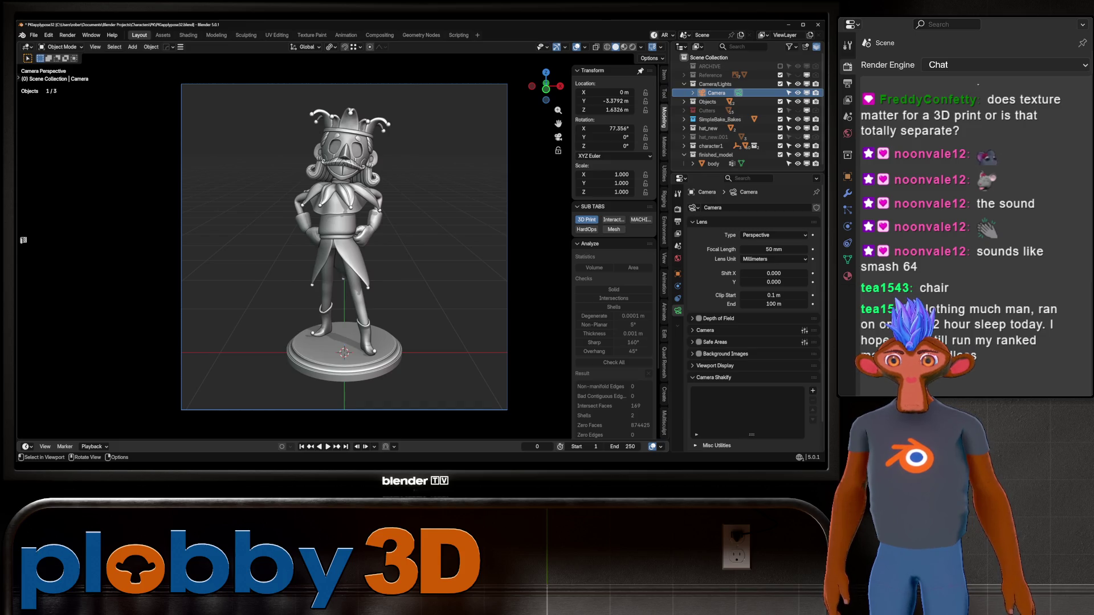
key("shift+a")
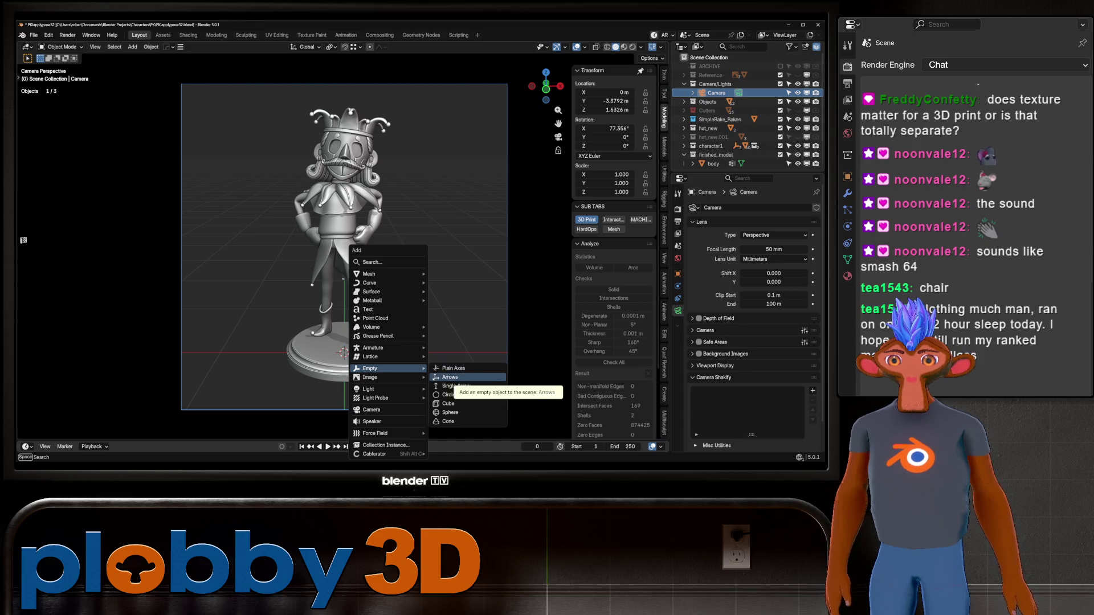
Step: Add an arrows empty at the origin, create a 250-frame Turnaround Camera animation, play it and rewind
left_click(466, 376)
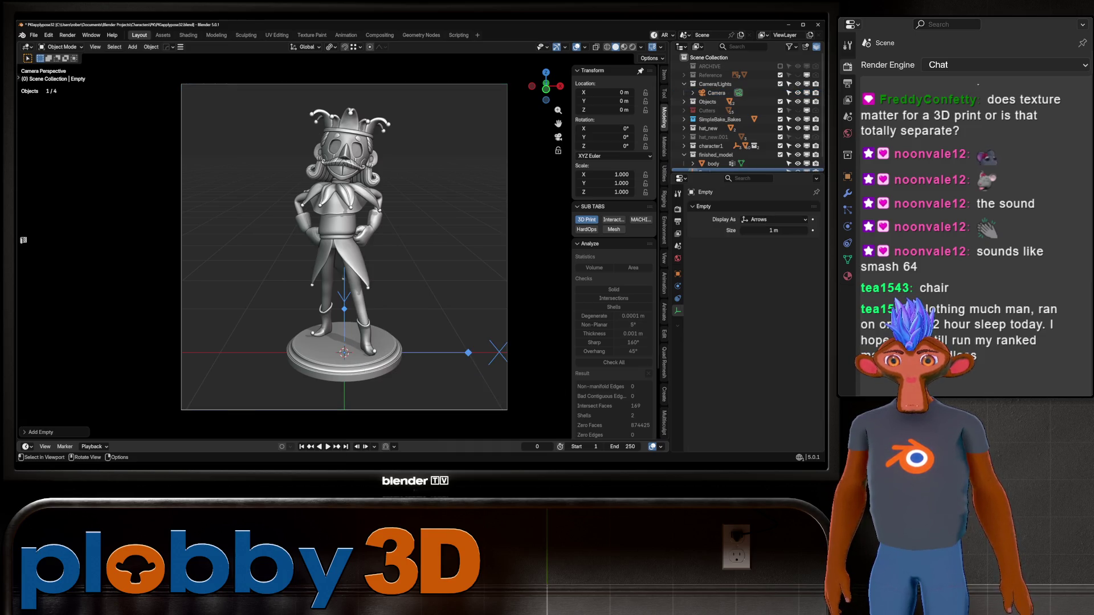
key("KP_Subtract")
left_click(666, 279)
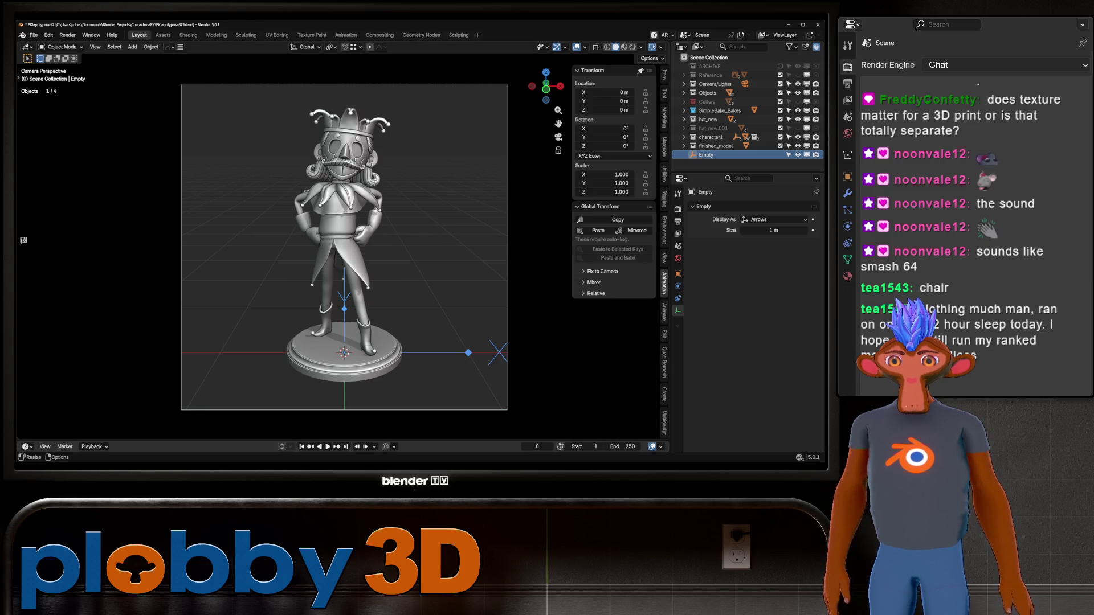
left_click(665, 309)
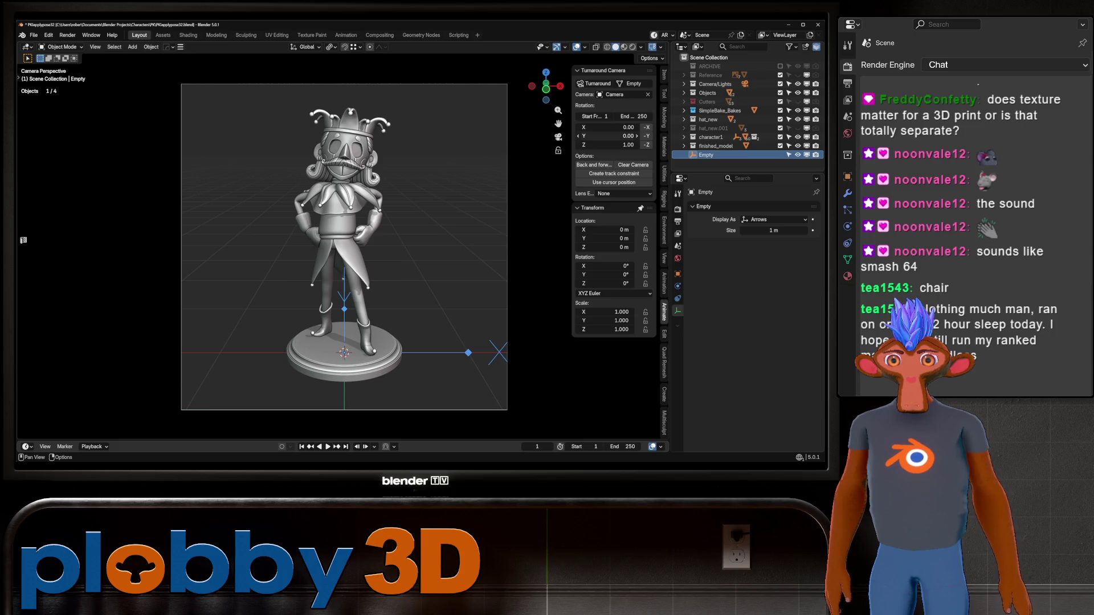
key("space")
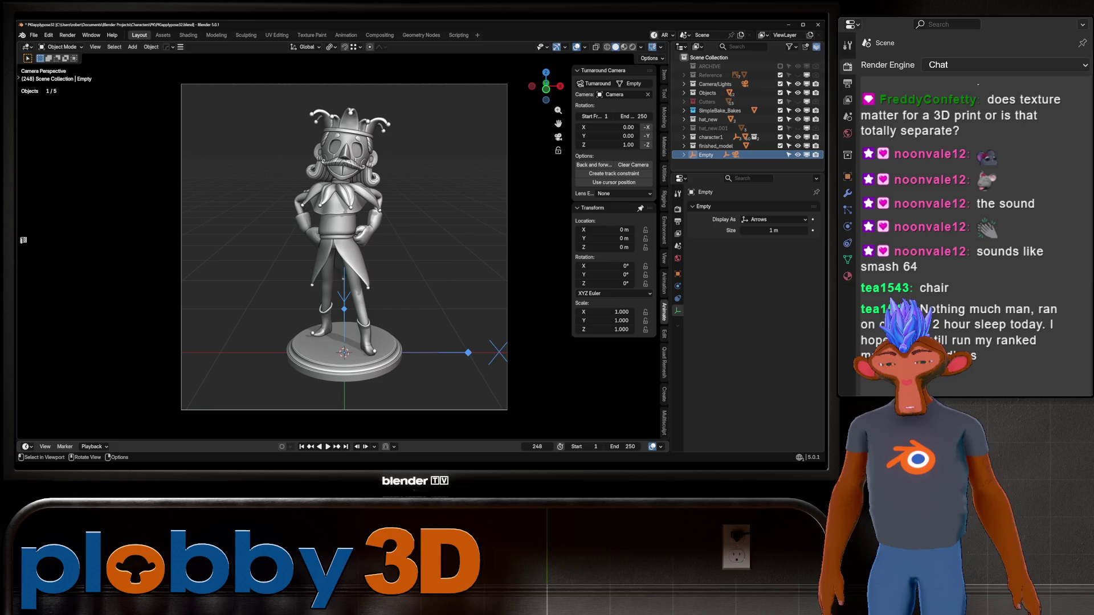
key("shift+Left")
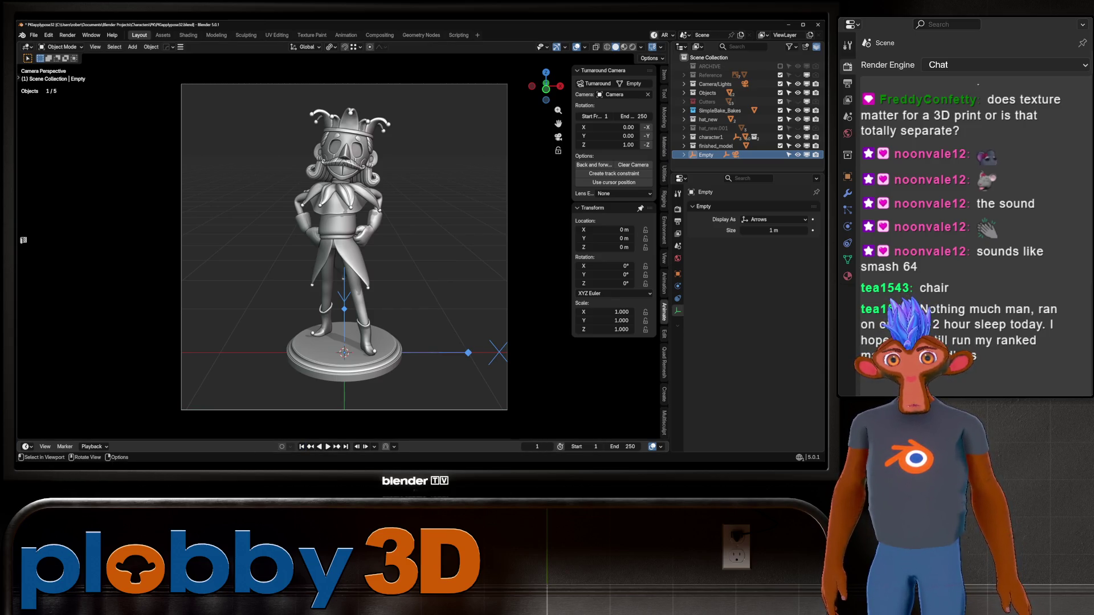
Step: Shade the figurine with a red clay matcap after briefly trying a purple one
left_click(642, 47)
left_click(634, 111)
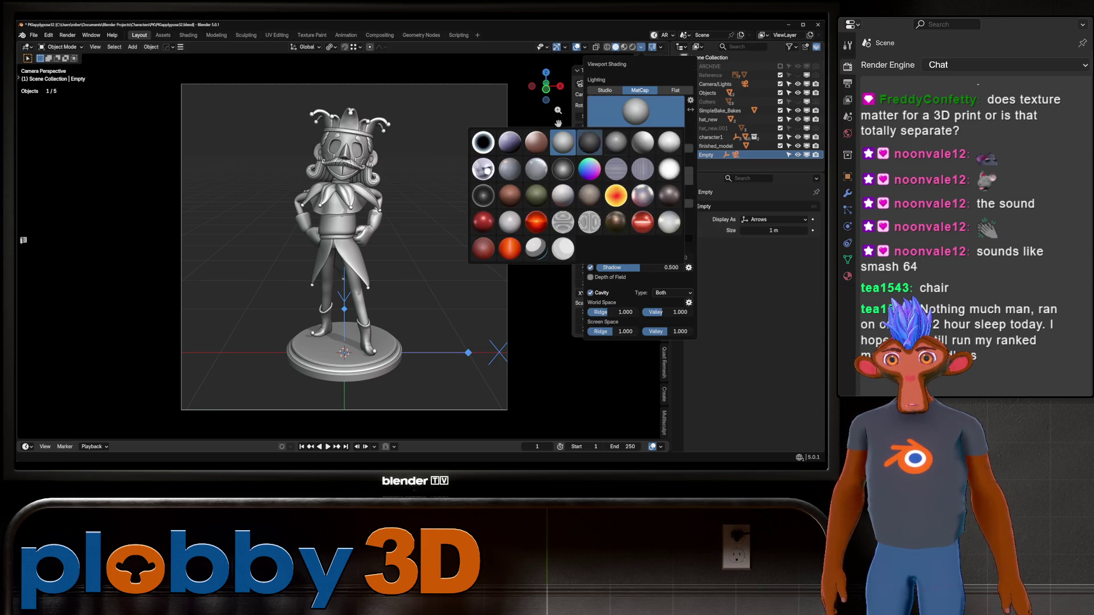
left_click(509, 142)
left_click(635, 111)
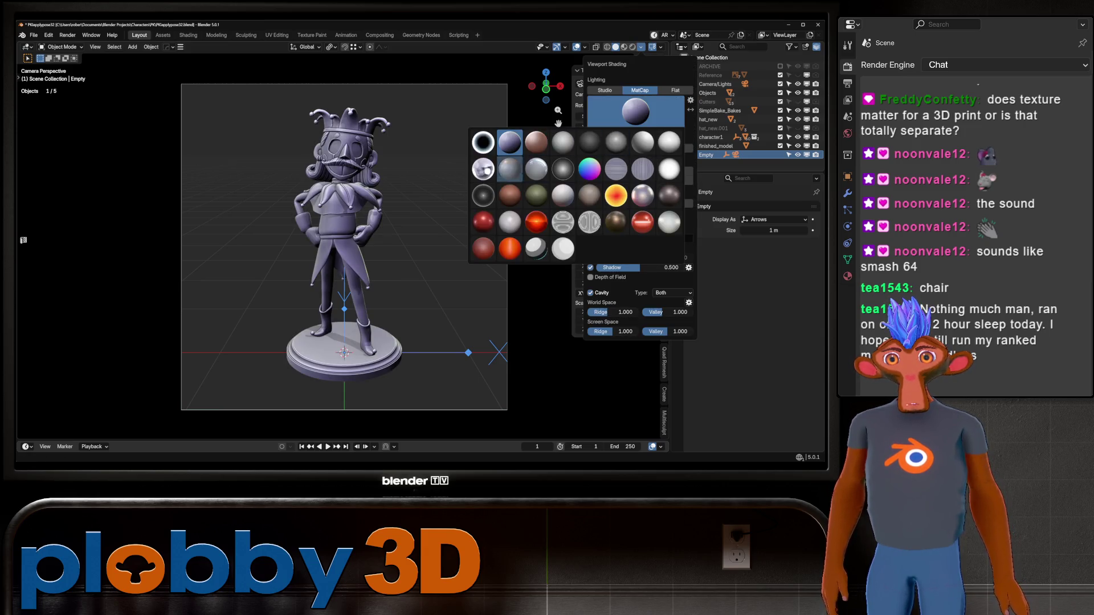
left_click(484, 235)
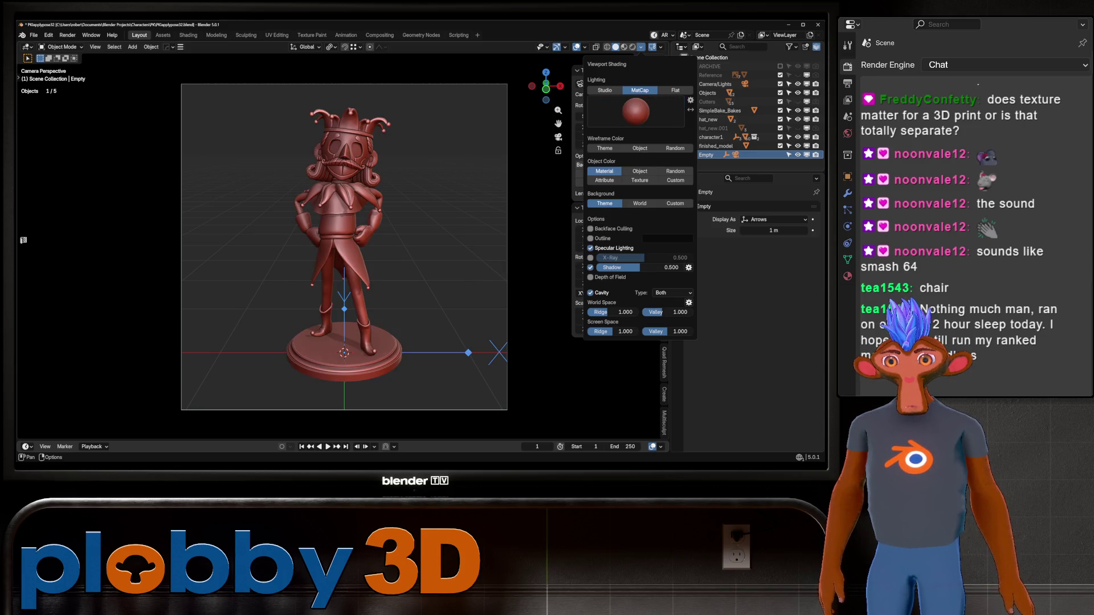
Step: Review the viewport gizmo settings and close the popover with Navigate still enabled
left_click(564, 48)
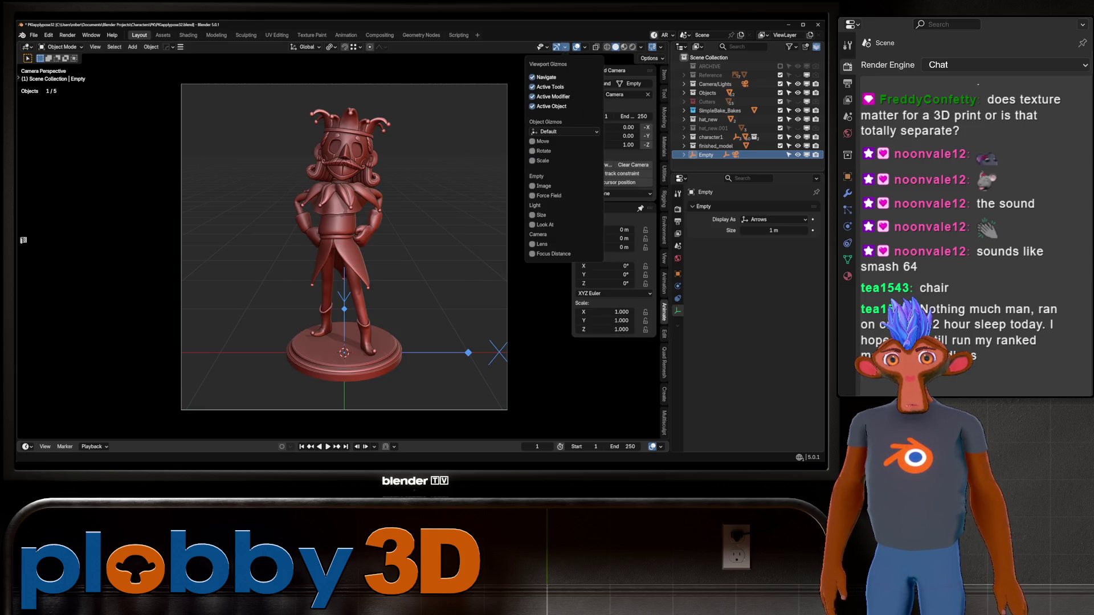
left_click(385, 257)
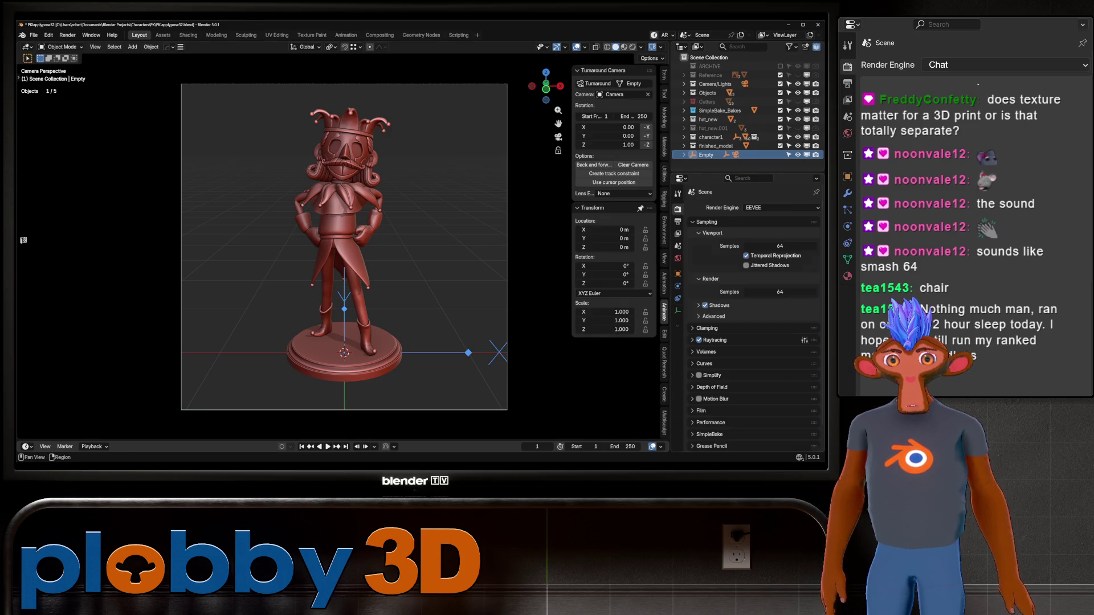
Step: Show the Output properties, hide viewport overlays, and select the scene Camera in the Outliner
left_click(677, 221)
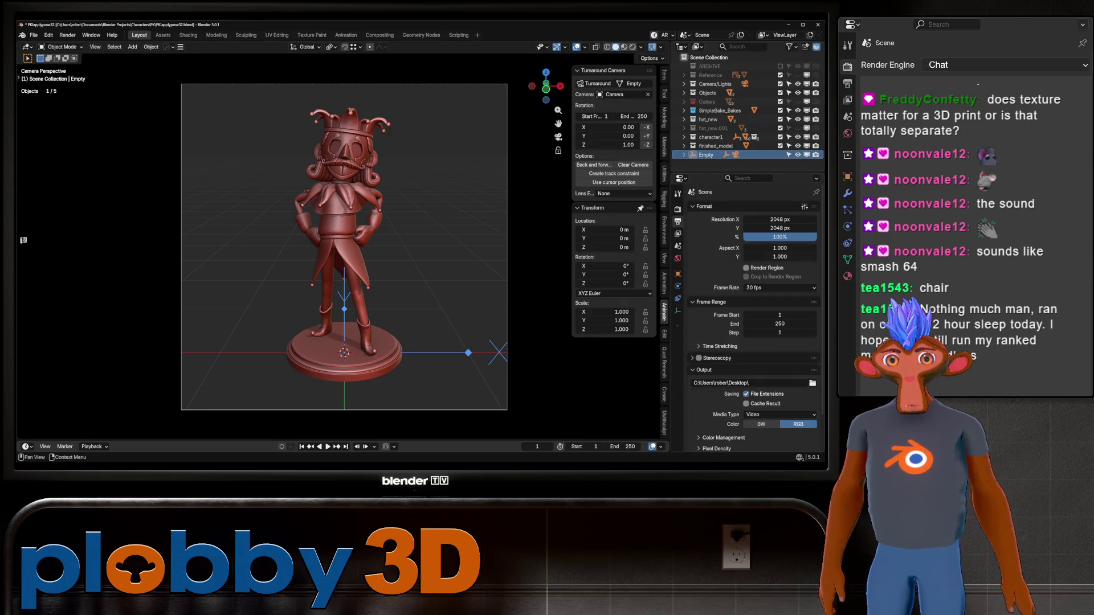
scroll(752, 342, "down", 2)
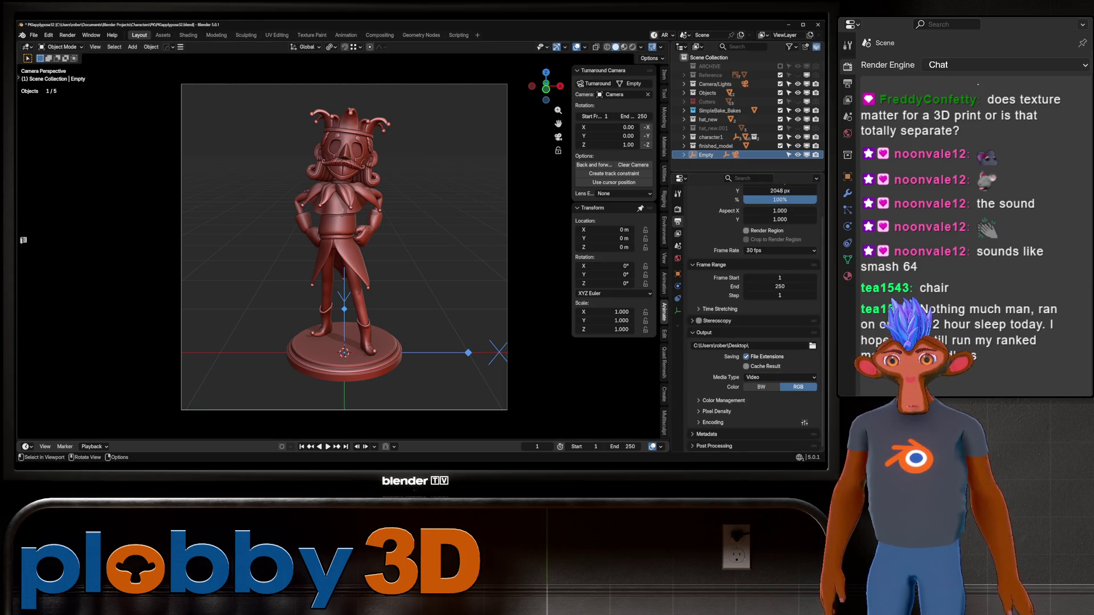
left_click(575, 46)
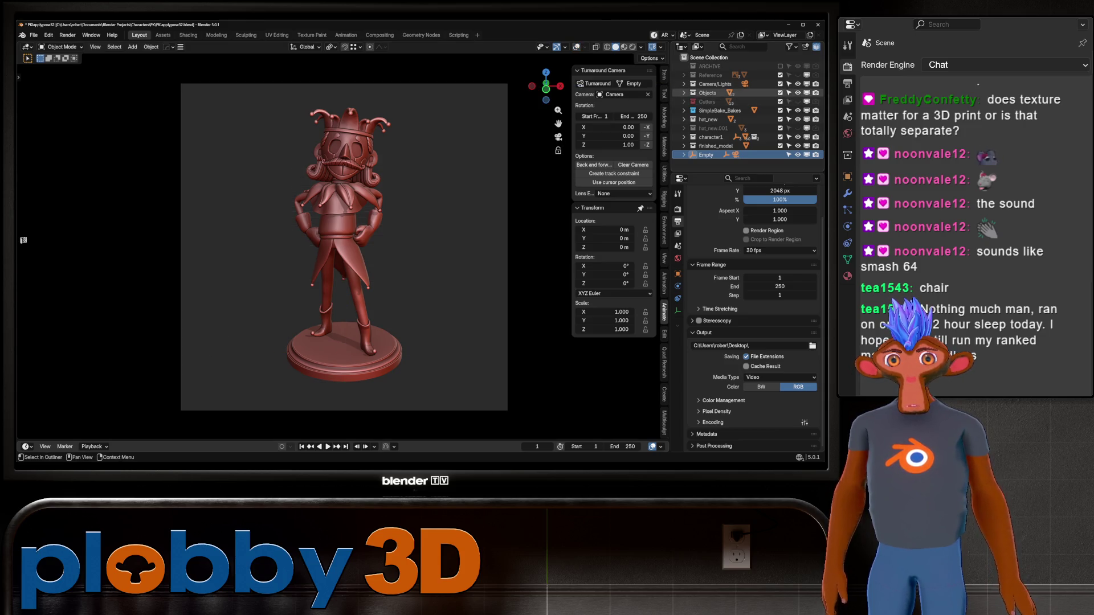
left_click(692, 84)
left_click(718, 93)
Step: Move the camera slightly upward along Z and confirm its new height
key("g")
key("z")
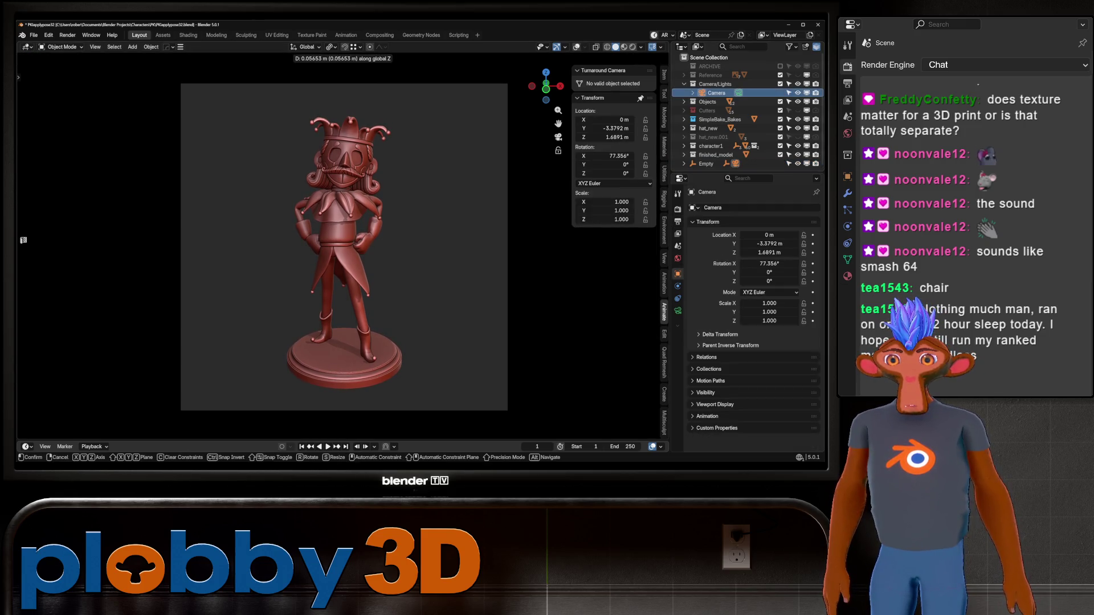
key("Return")
Step: Play the turntable spin of the figurine, stop it, and jump back to frame 1
key("space")
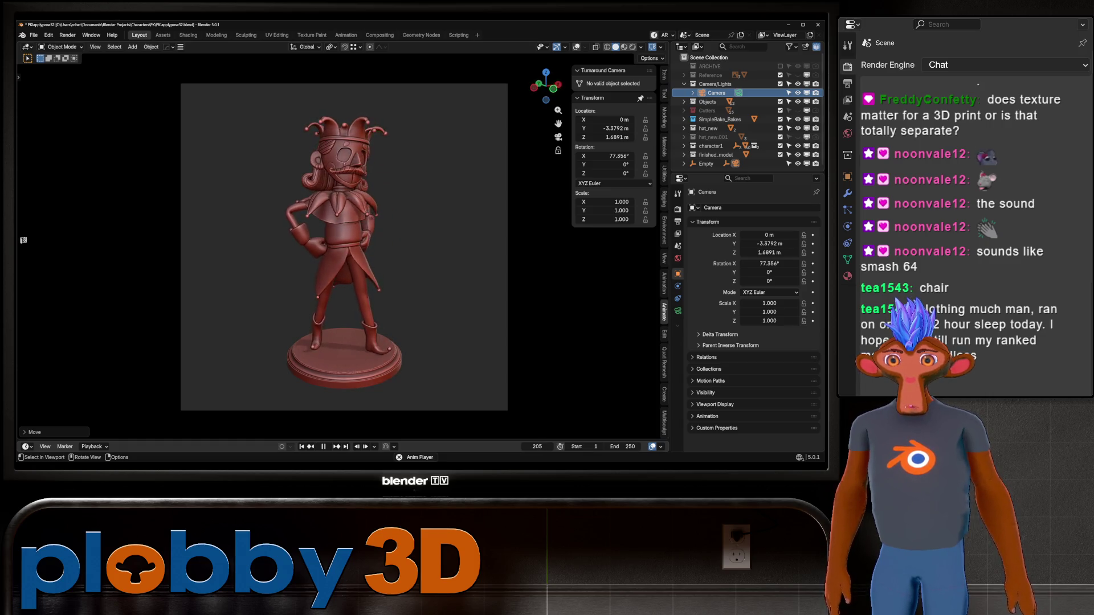
key("space")
key("shift+Left")
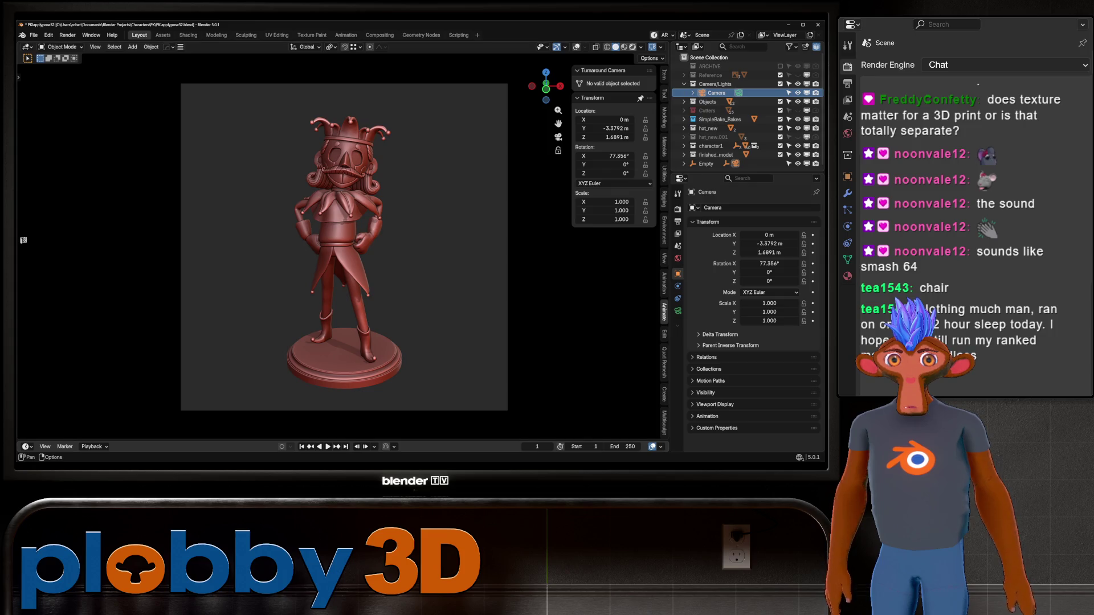
Step: Try light grey, white and other matcaps on the figurine from the Viewport Shading popover
left_click(634, 47)
left_click(635, 109)
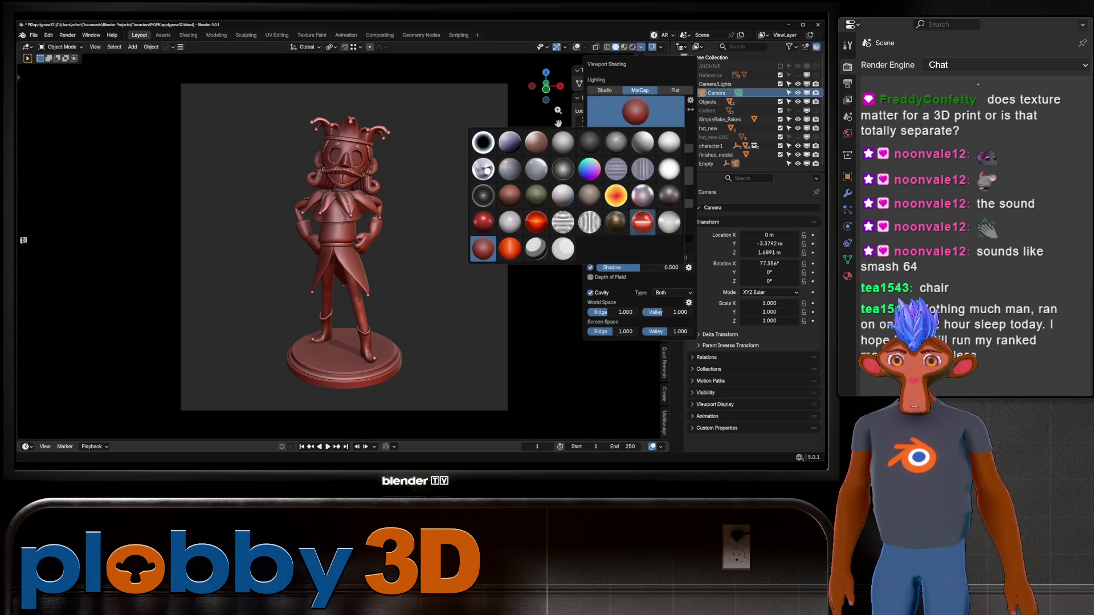
left_click(510, 221)
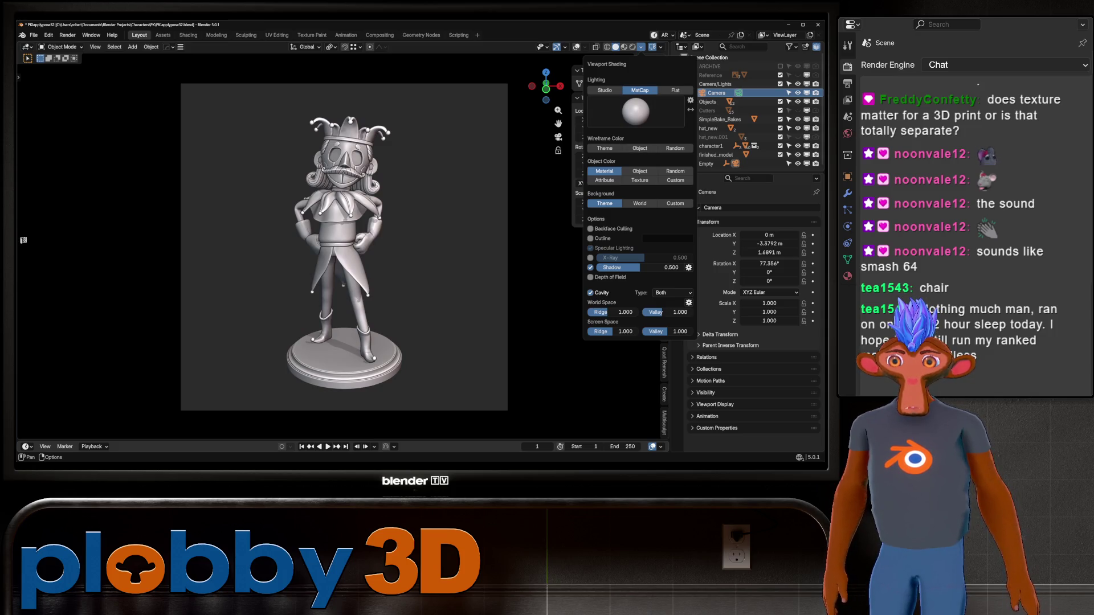
left_click(635, 110)
left_click(562, 142)
left_click(635, 110)
left_click(510, 222)
left_click(635, 110)
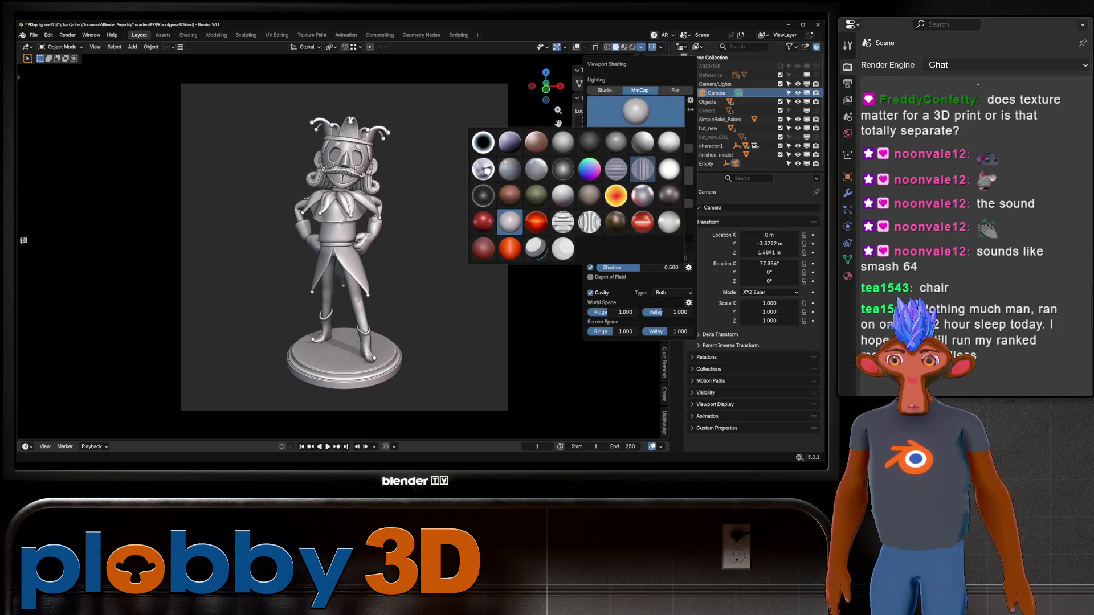
left_click(562, 195)
Step: Compare a few more matcaps, settle on a light grey glossy one, and close the shading popover
left_click(635, 110)
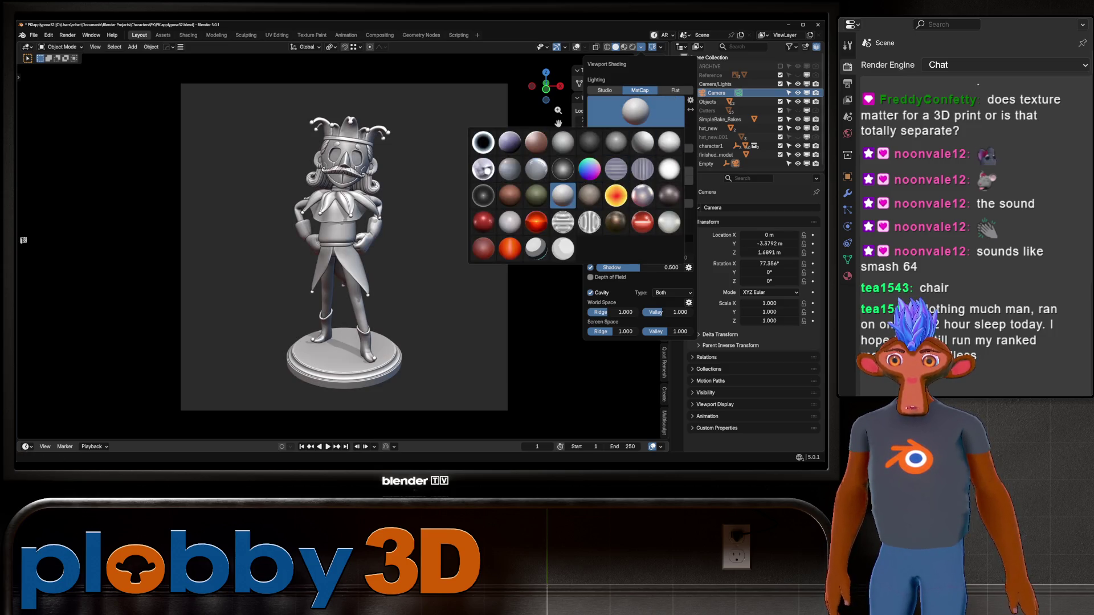
left_click(509, 221)
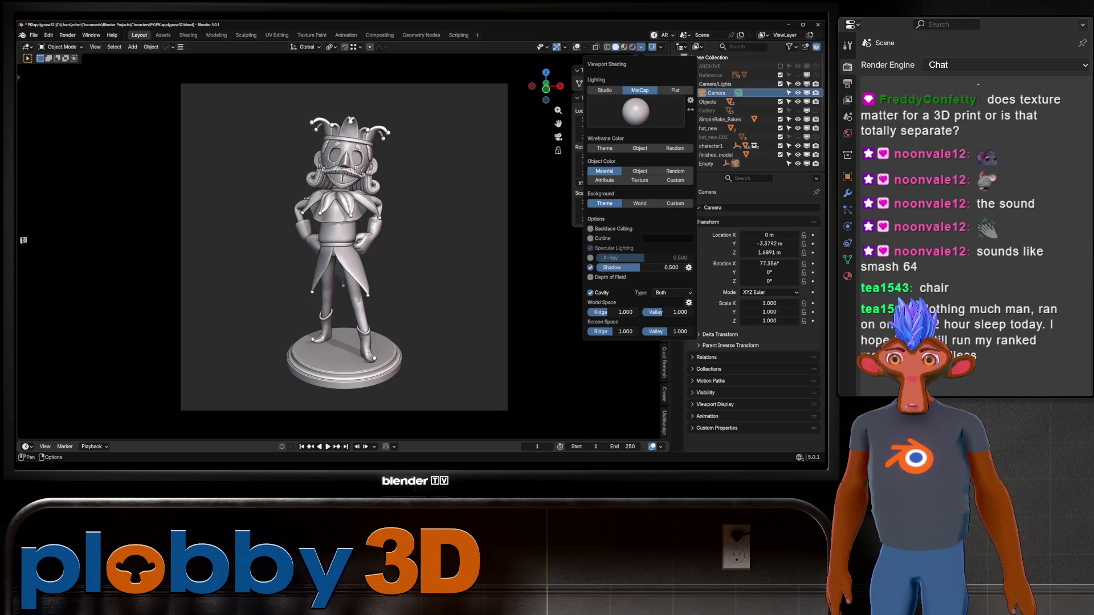
left_click(635, 109)
left_click(563, 196)
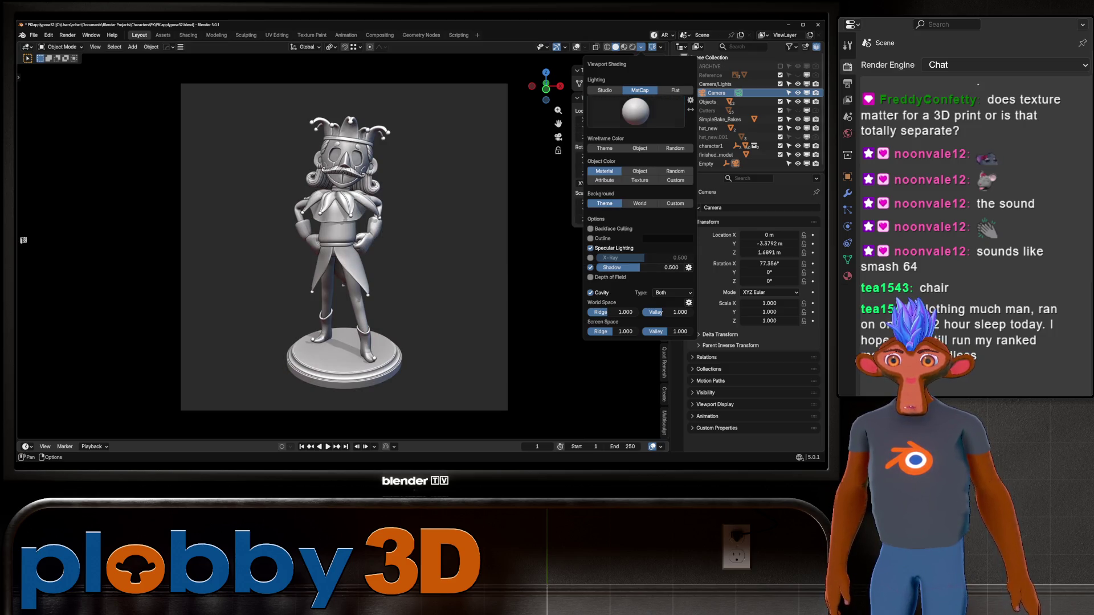
left_click(635, 109)
left_click(510, 171)
left_click(635, 109)
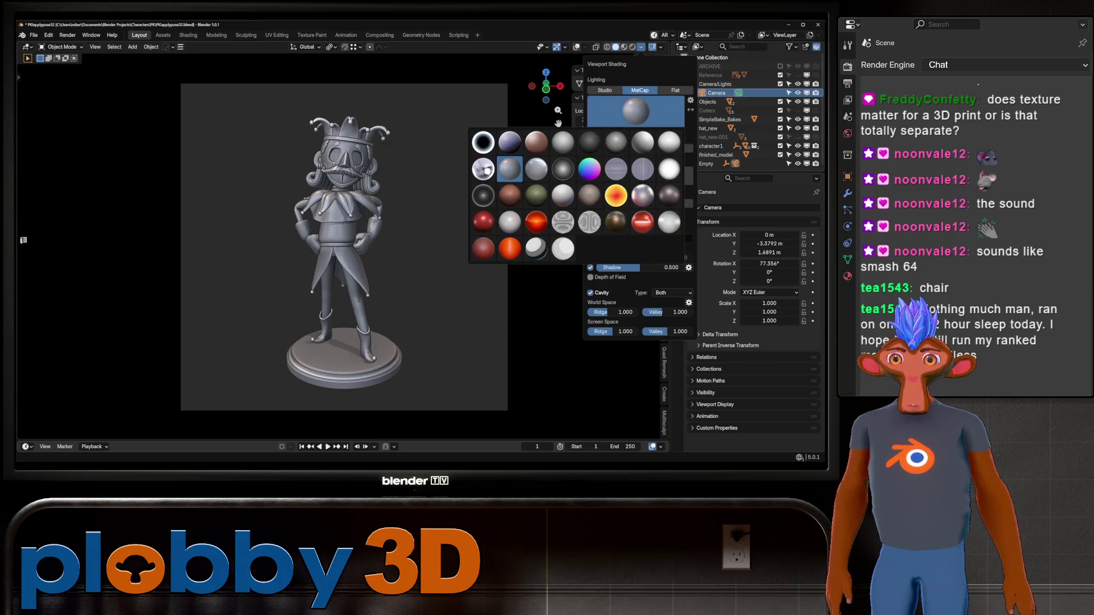
left_click(536, 170)
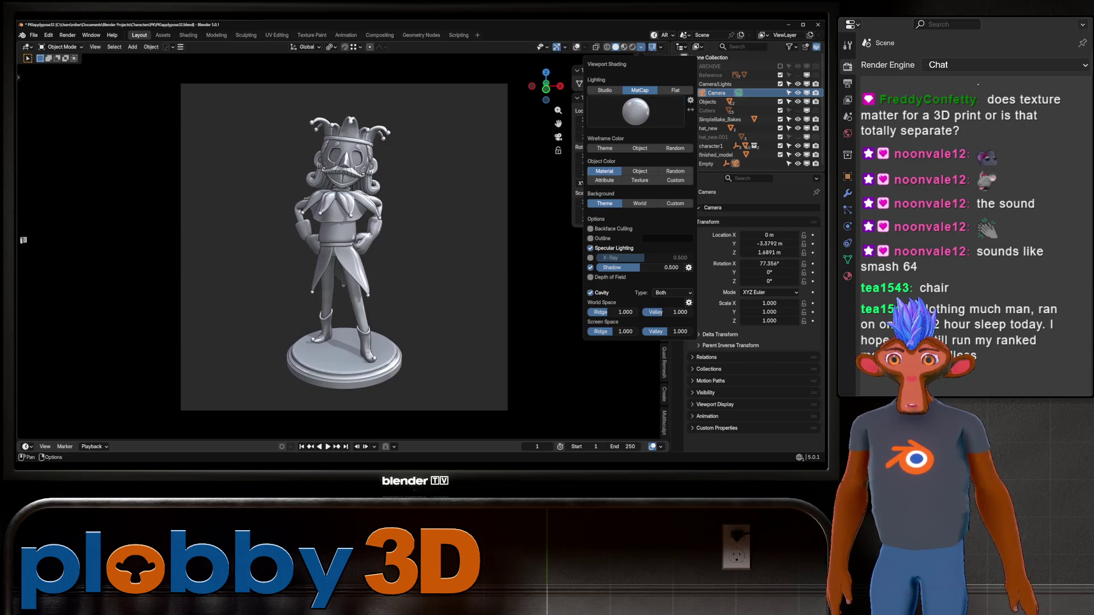
key("Escape")
Step: Play and stop the grey-shaded turntable preview, then bring the Viewport Shading popover back up
key("space")
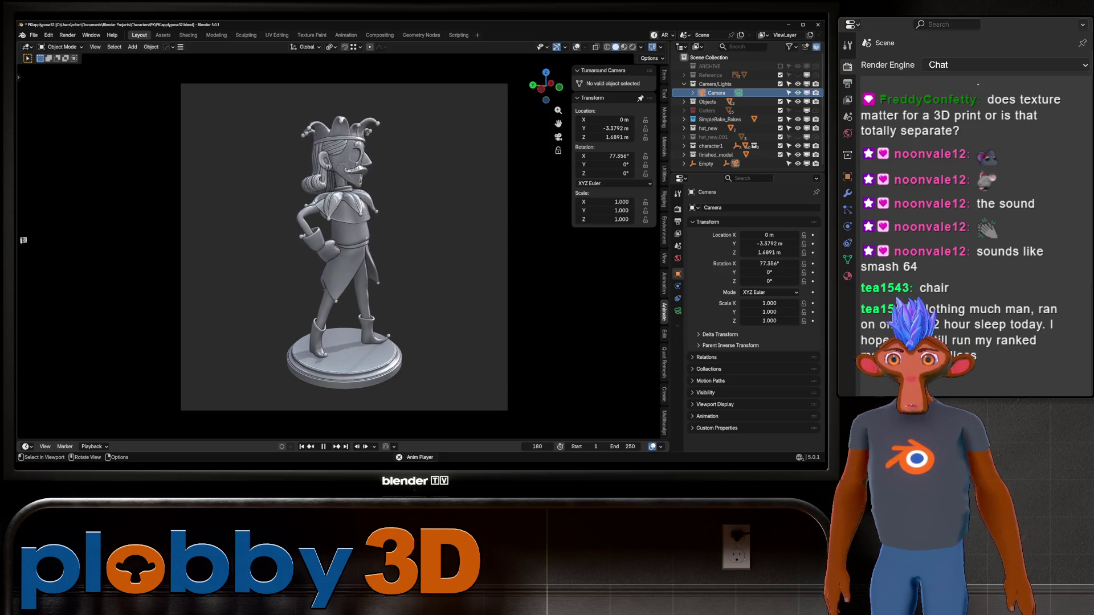
key("space")
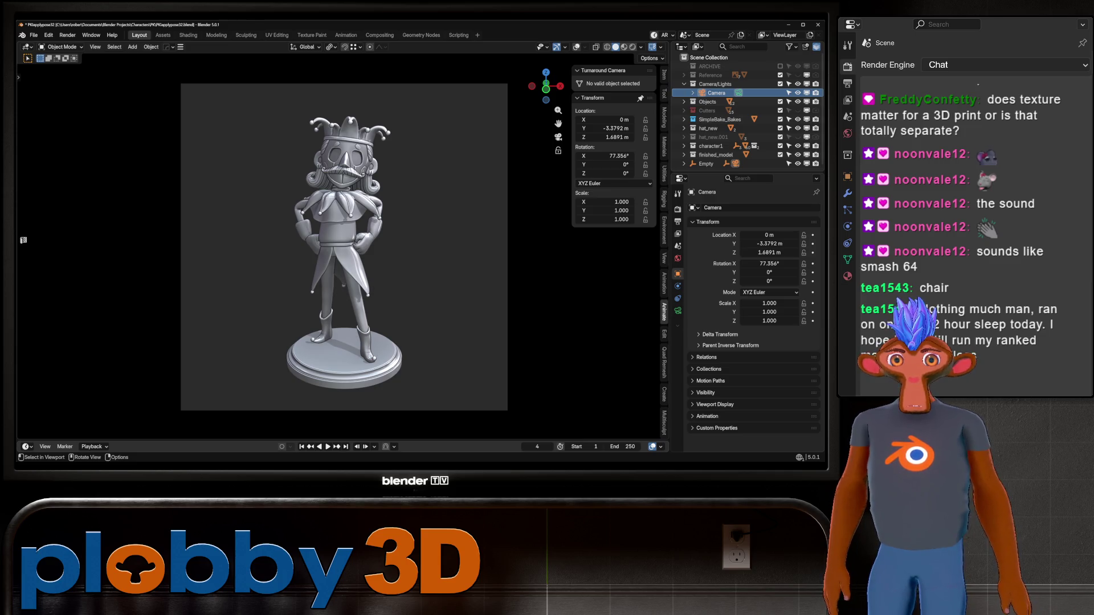
left_click(643, 47)
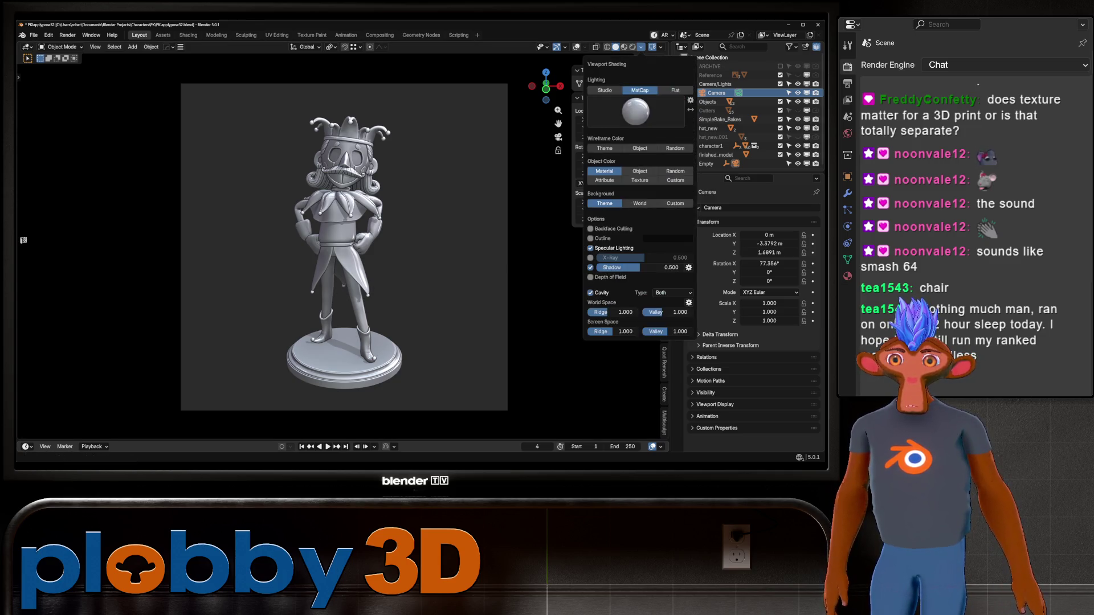
Step: Compare darker, bluish-grey clay, grey and dark grey matcaps on the figurine
left_click(634, 110)
left_click(563, 170)
left_click(635, 109)
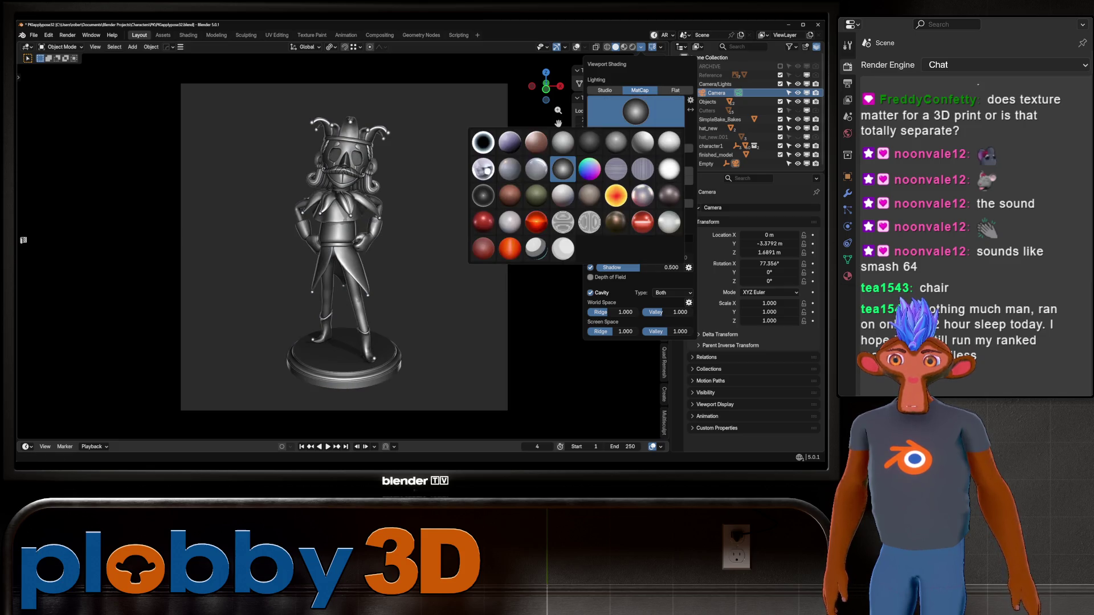
left_click(483, 169)
left_click(635, 109)
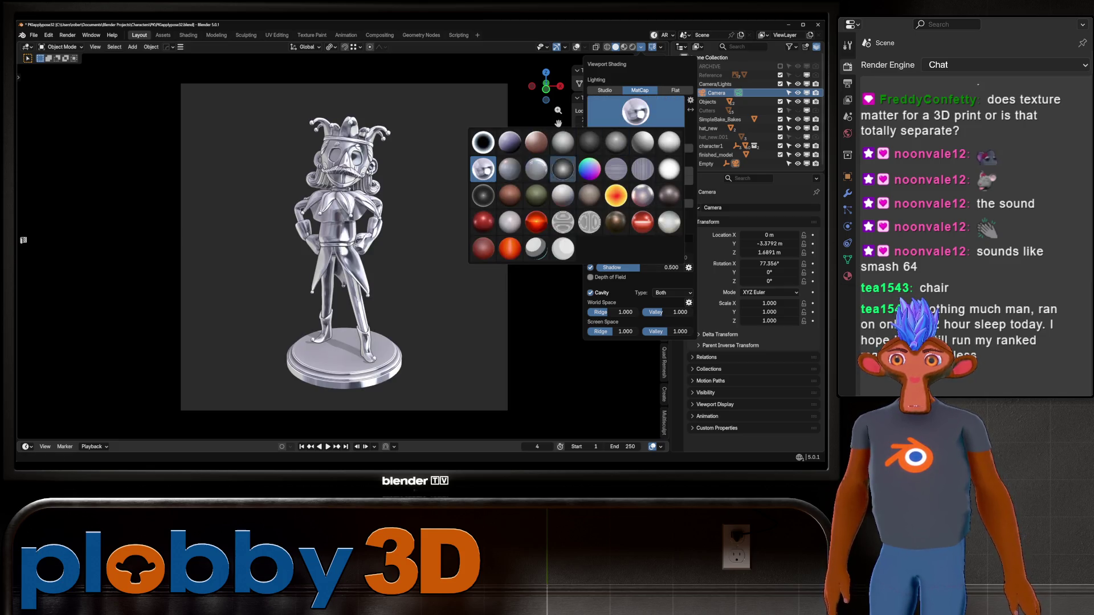
left_click(510, 169)
left_click(634, 110)
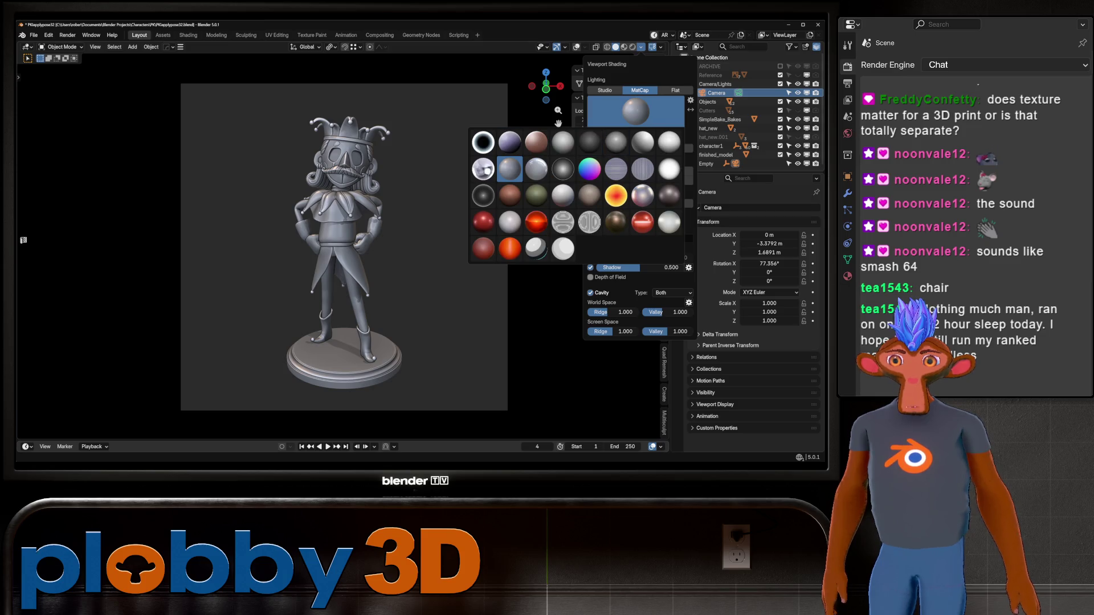
left_click(562, 143)
left_click(634, 109)
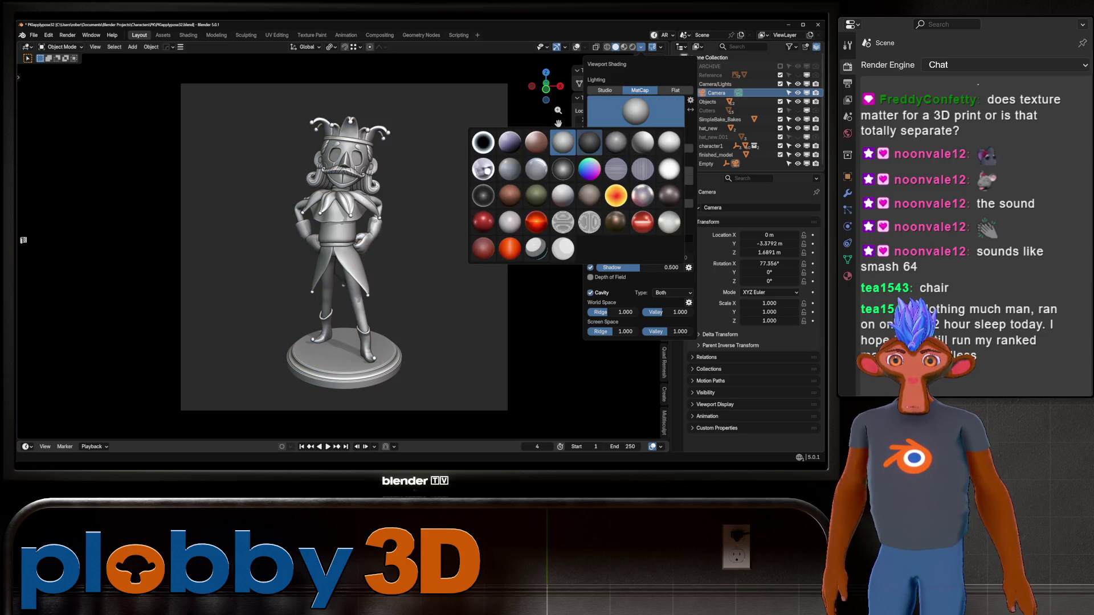
left_click(590, 143)
Step: Try light grey, pinkish and dark metallic matcaps on the figurine
left_click(635, 110)
left_click(643, 143)
left_click(636, 110)
left_click(644, 143)
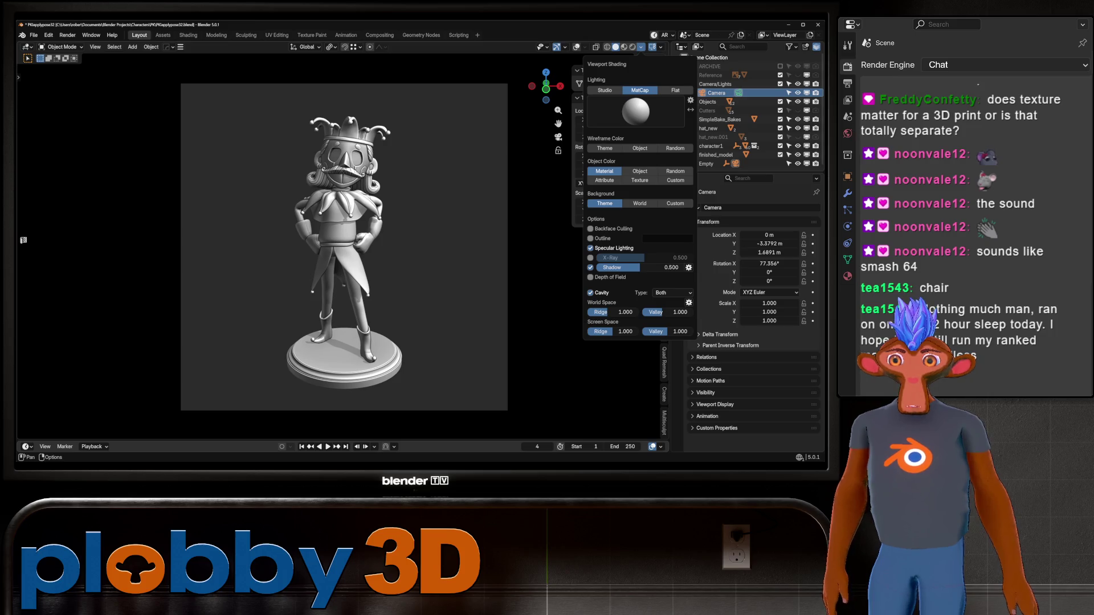
left_click(635, 110)
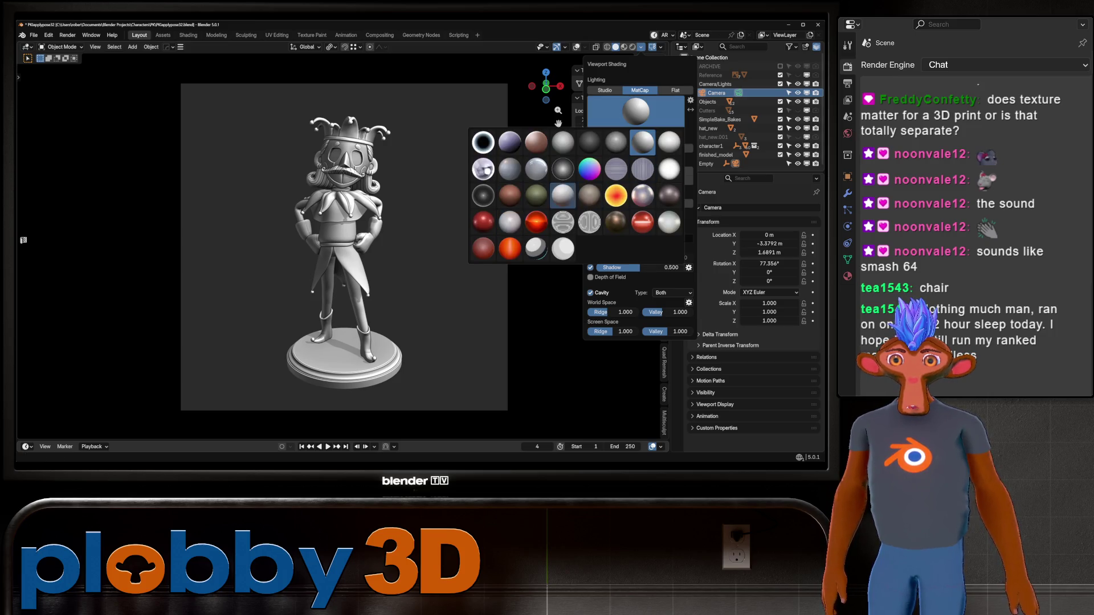
left_click(509, 222)
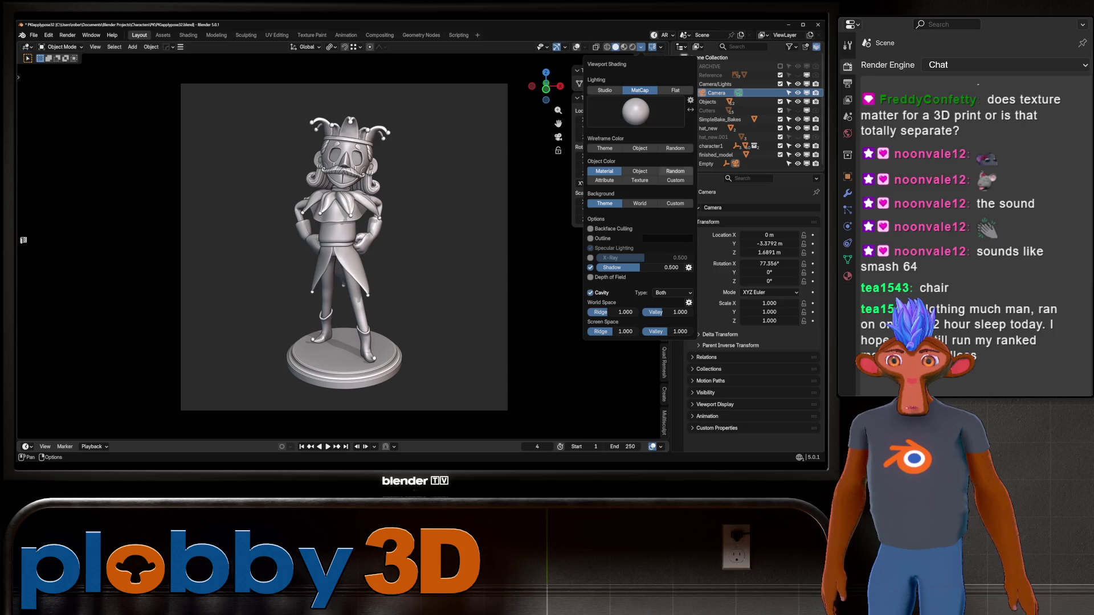
left_click(635, 110)
left_click(670, 196)
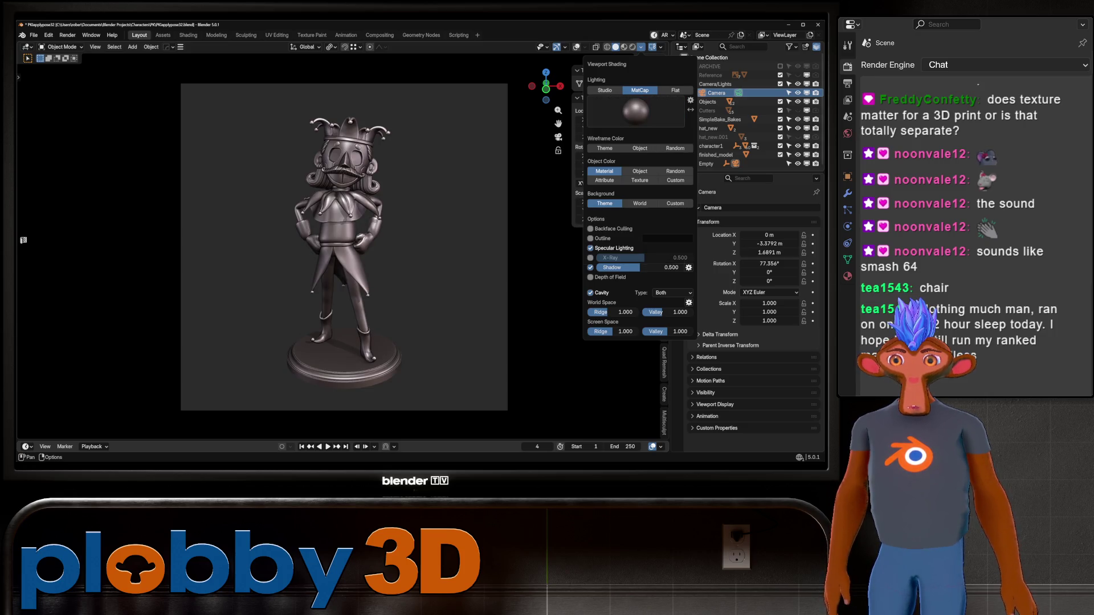
Step: Compare red, orange glowing and white clay matcaps, ending on the orange-red clay matcap
left_click(635, 110)
left_click(642, 223)
left_click(635, 110)
left_click(538, 222)
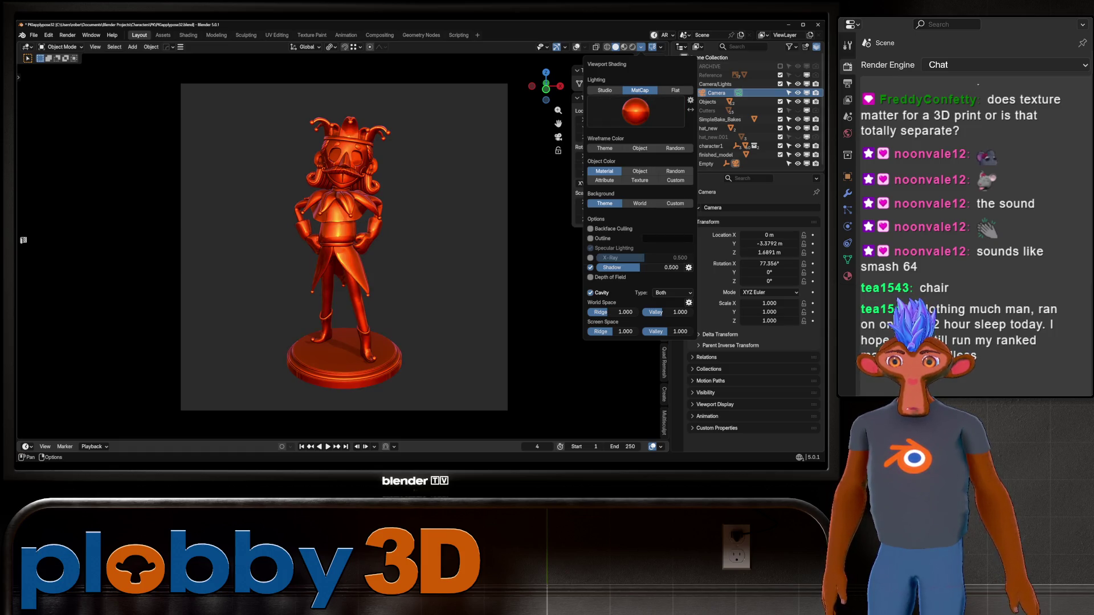
left_click(636, 110)
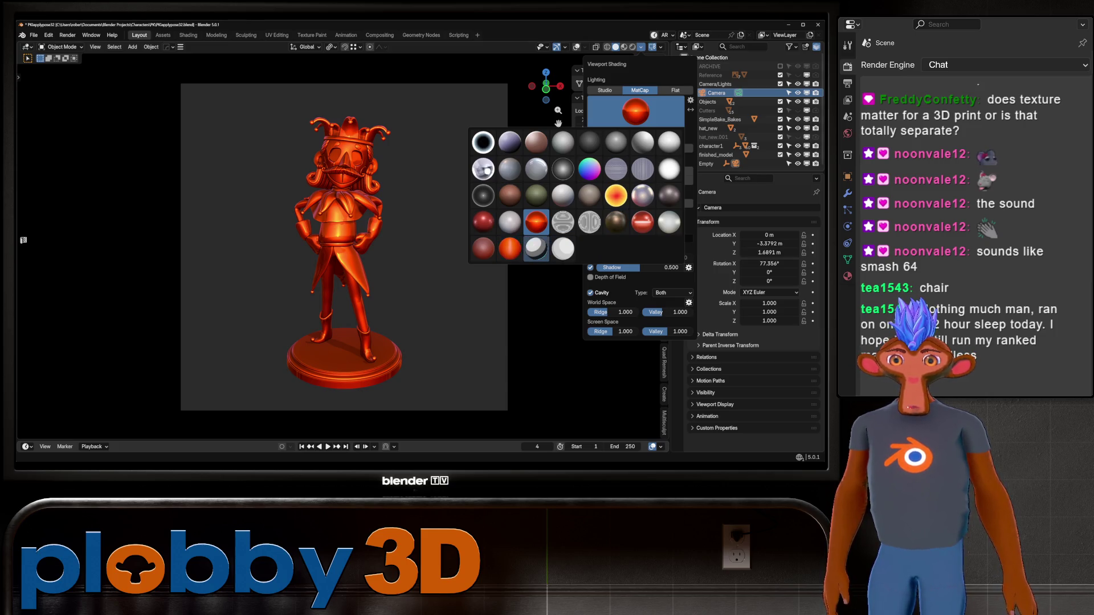
left_click(535, 249)
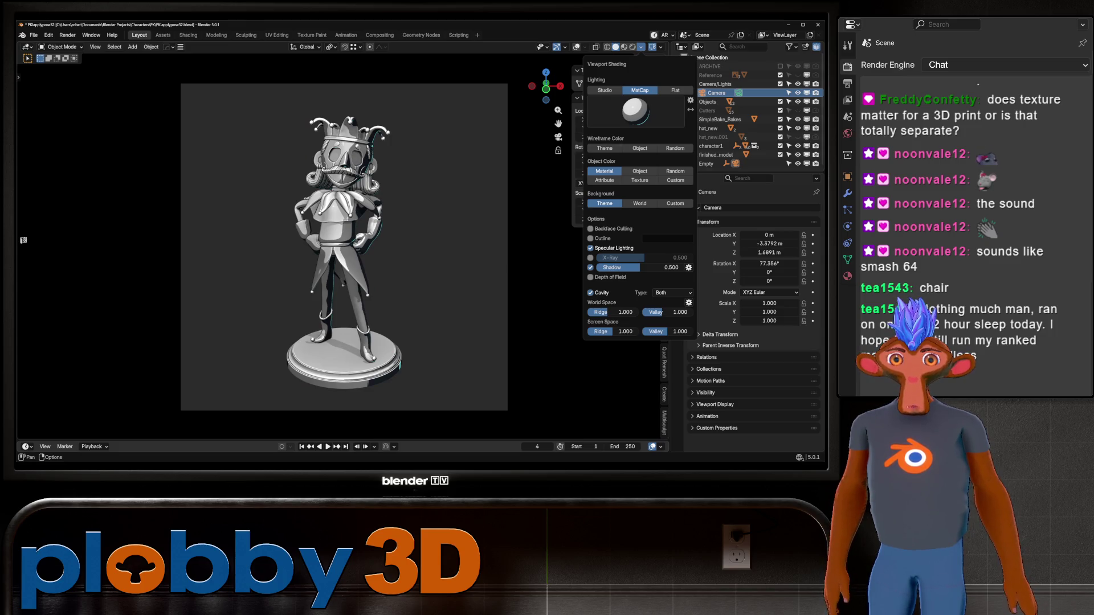
left_click(636, 110)
left_click(510, 249)
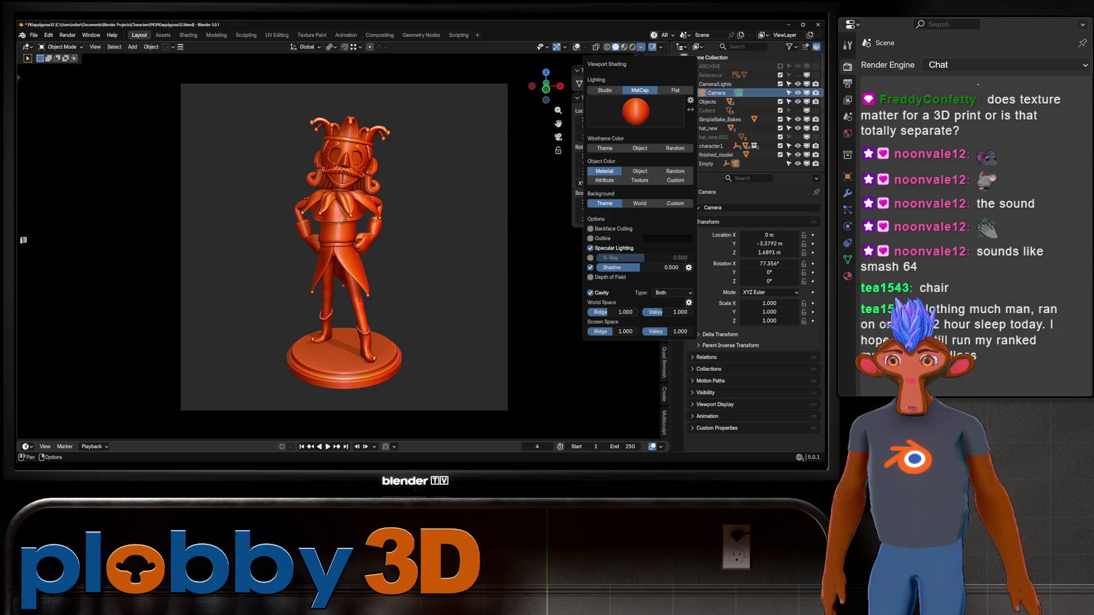
Step: Try dark olive-grey, red clay, dark grey glossy and rainbow normal matcaps on the figurine
left_click(636, 109)
left_click(537, 196)
left_click(635, 110)
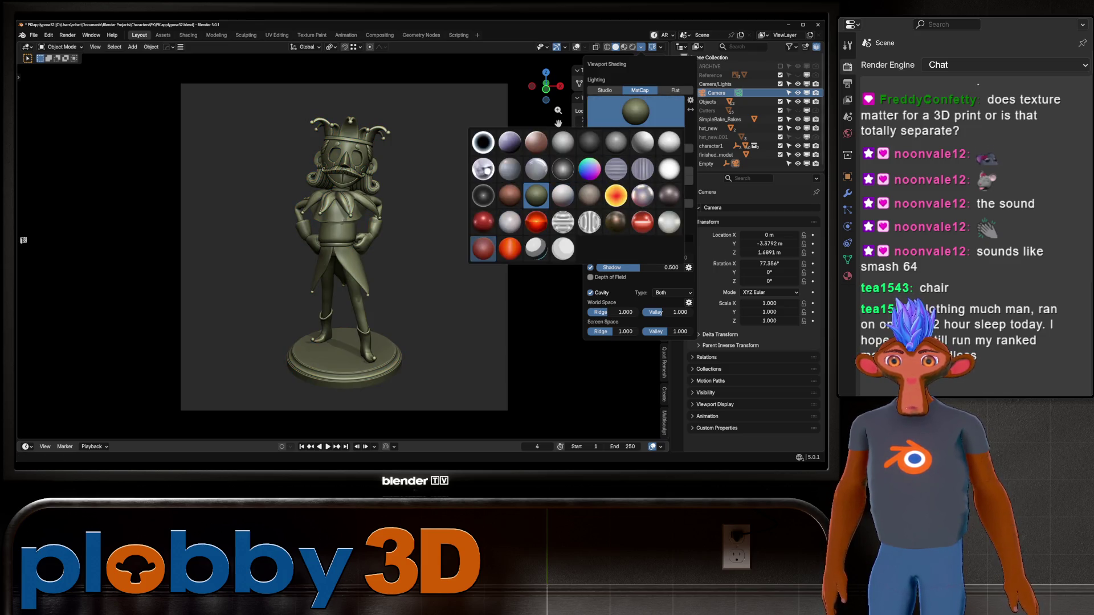
left_click(483, 221)
left_click(635, 110)
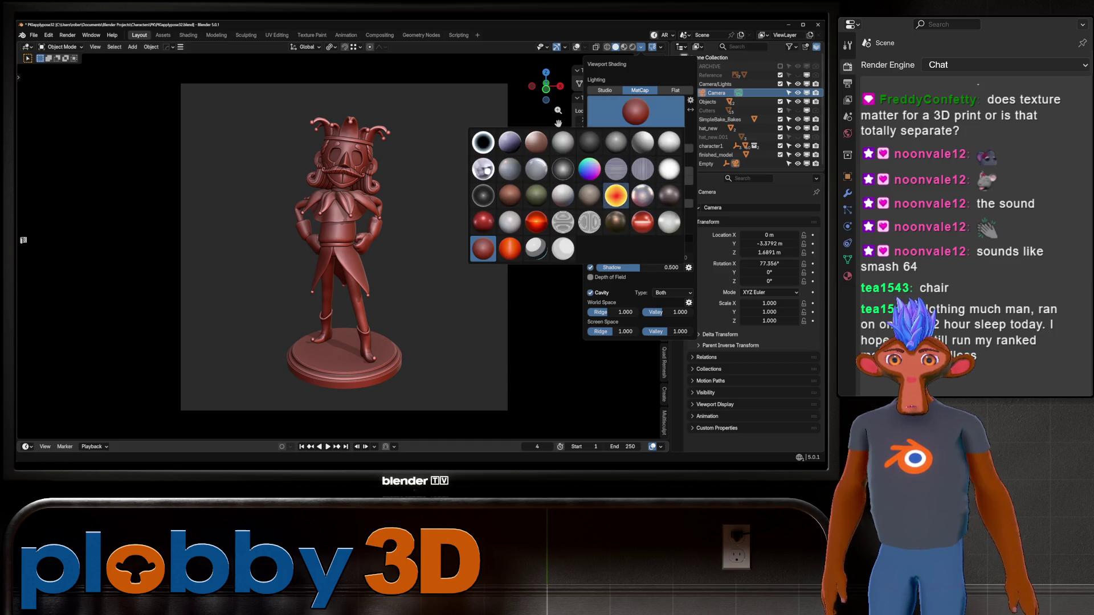
left_click(669, 196)
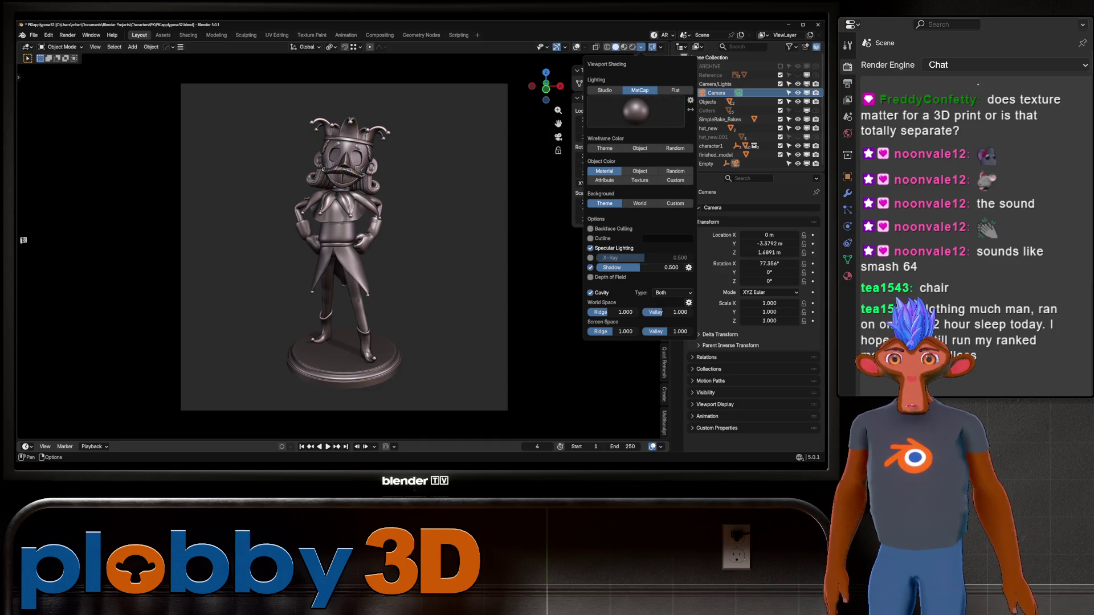
left_click(635, 110)
left_click(590, 169)
left_click(636, 110)
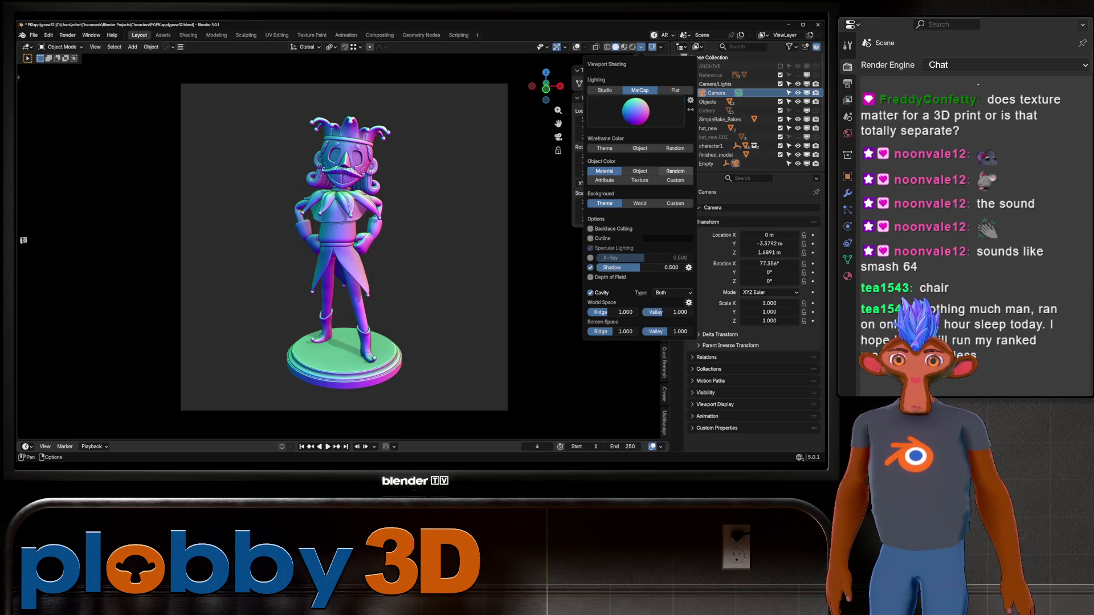
Step: Compare white, brown, green and dark red clay matcaps on the figurine
left_click(635, 109)
left_click(669, 196)
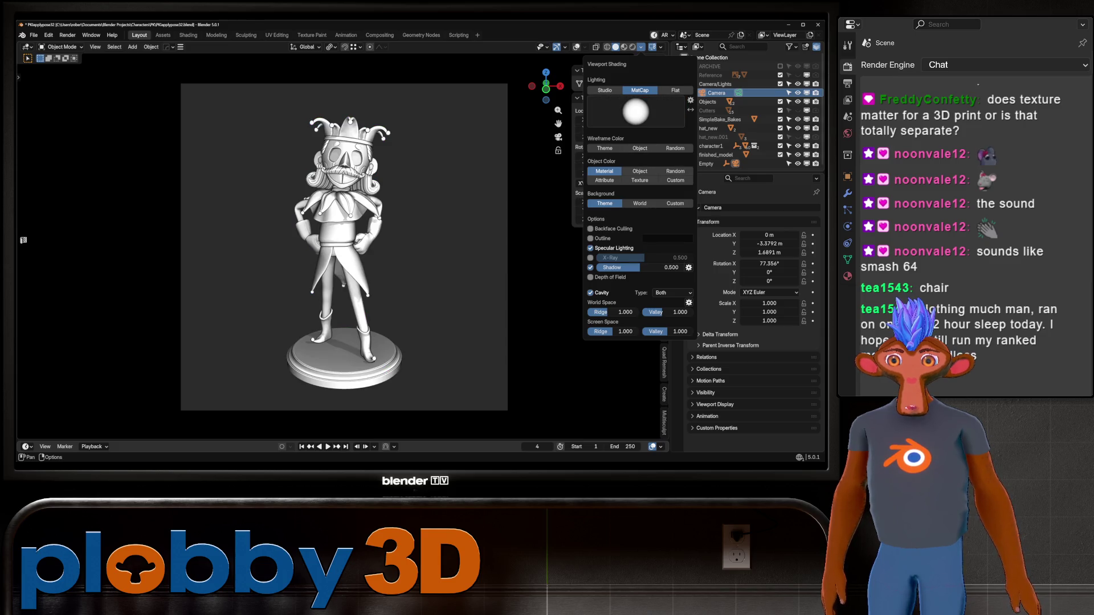
left_click(635, 109)
left_click(509, 195)
left_click(635, 109)
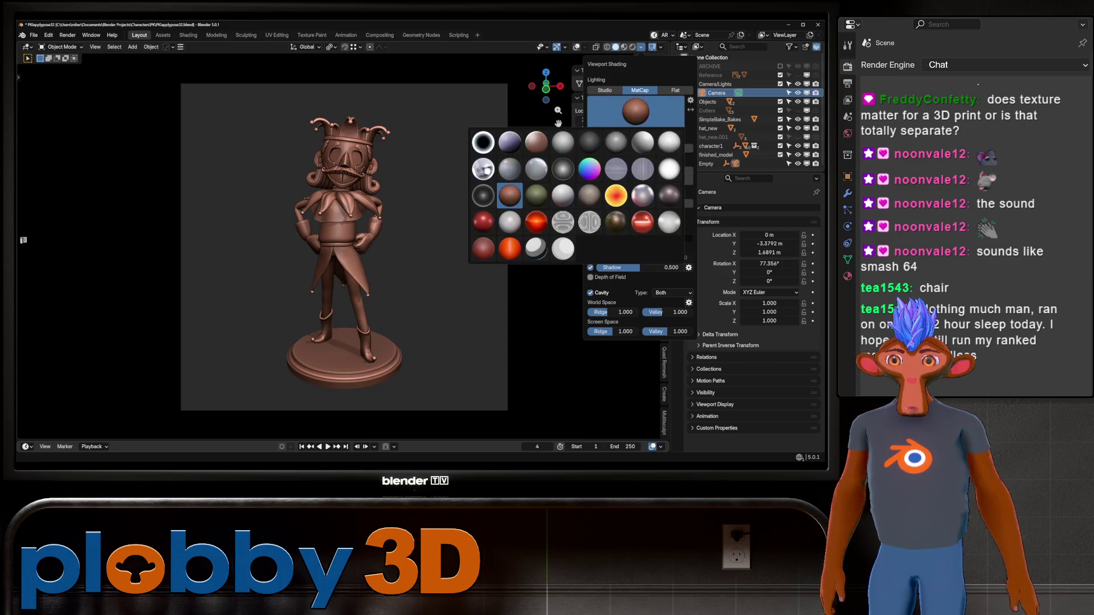
left_click(536, 197)
left_click(636, 110)
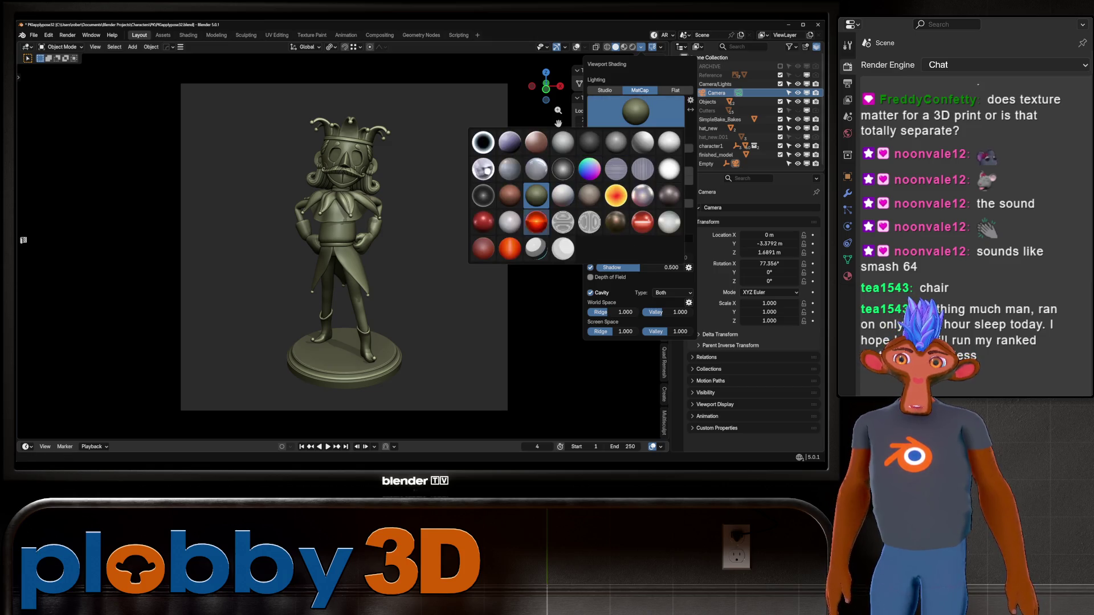
left_click(483, 248)
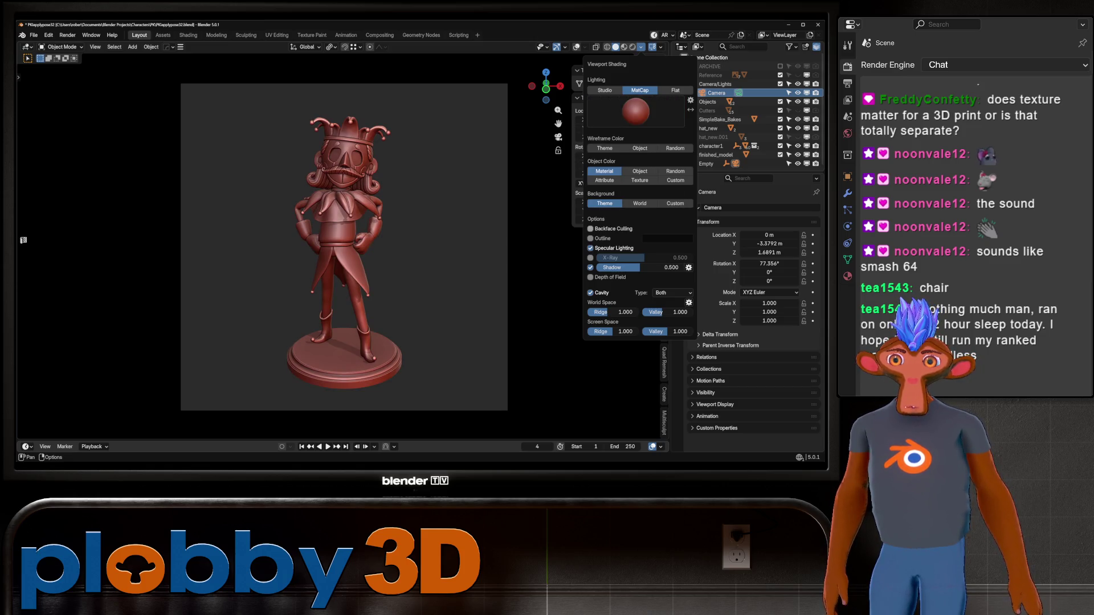
Step: Try shiny red metallic and brownish clay matcaps, then settle on the red clay matcap
left_click(635, 110)
left_click(644, 222)
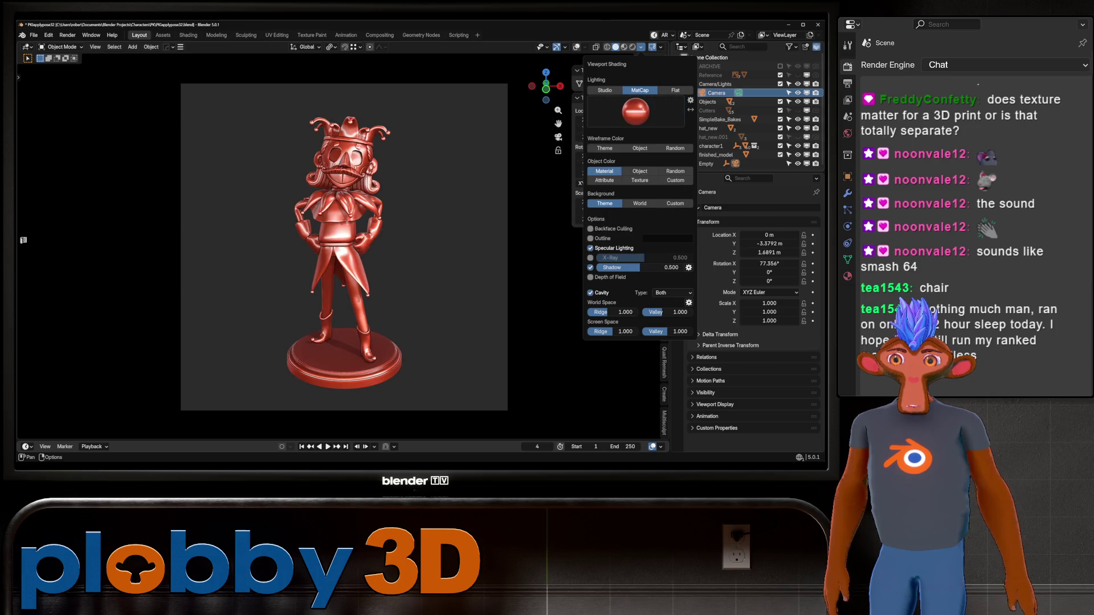
left_click(635, 110)
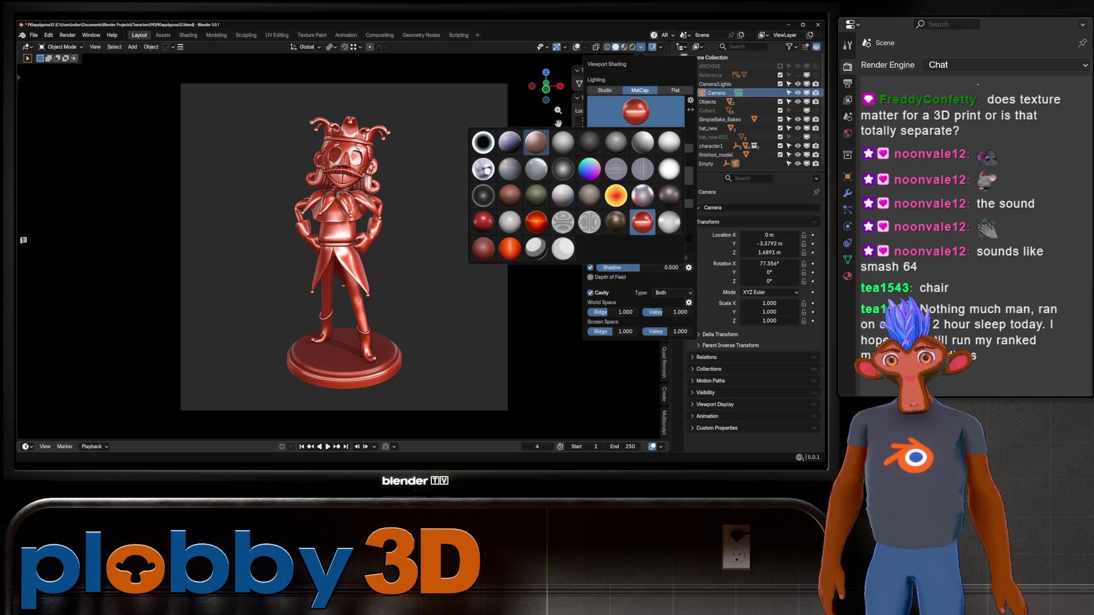
left_click(537, 142)
left_click(635, 109)
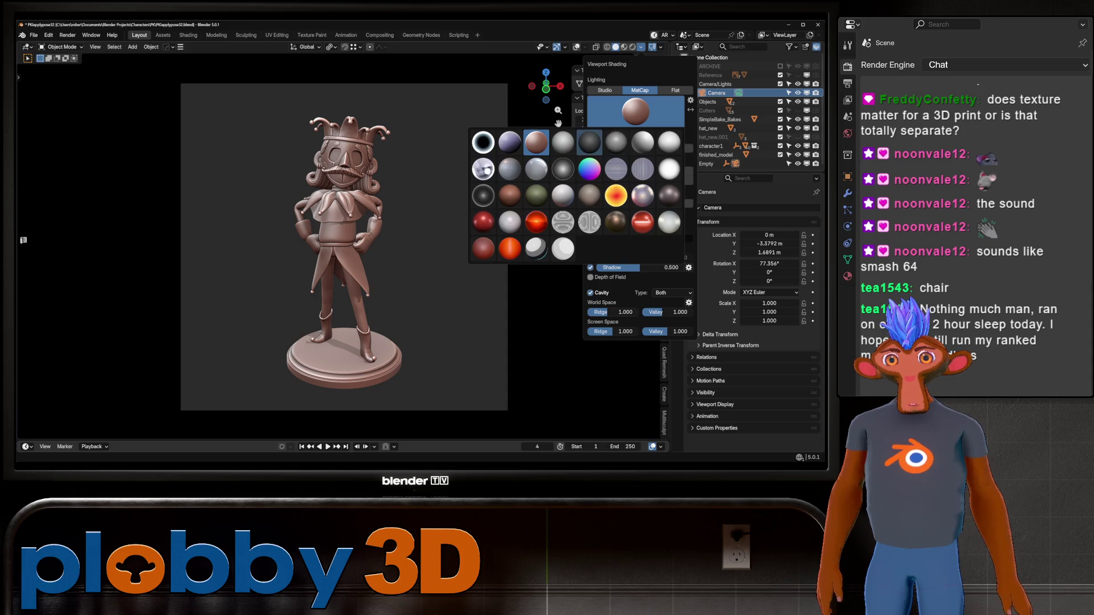
left_click(484, 248)
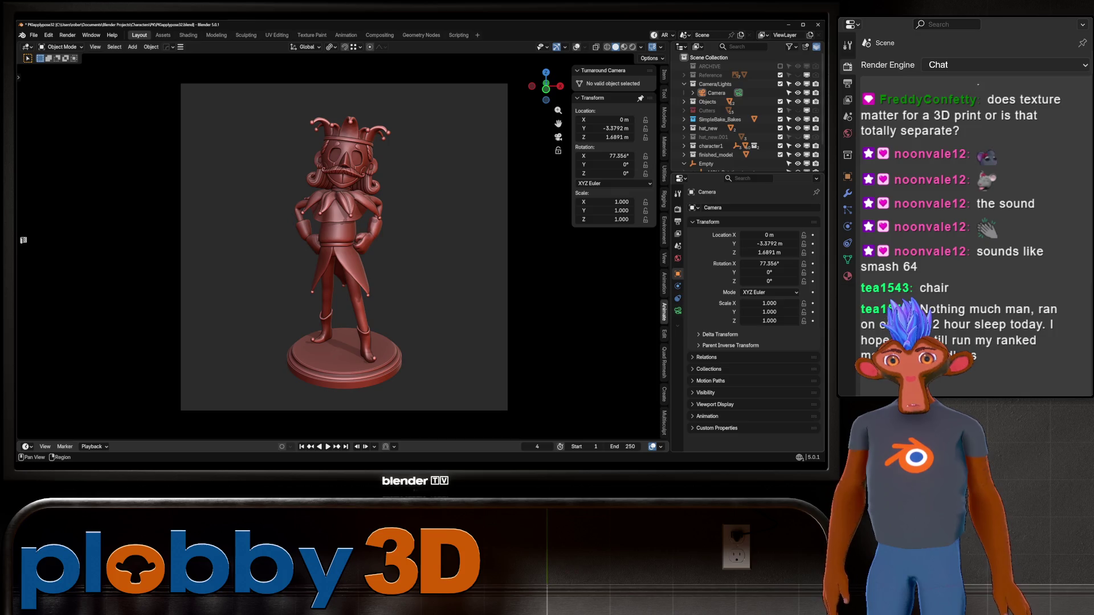
Step: In Color Management, compare Medium Contrast and keep the Medium High Contrast look
left_click(677, 209)
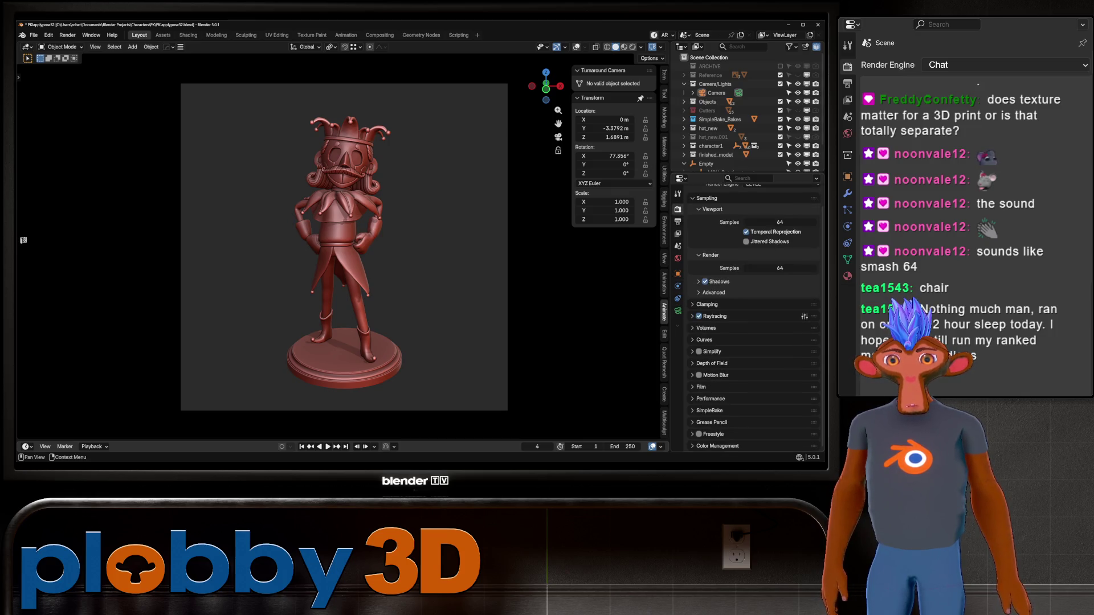
left_click(717, 445)
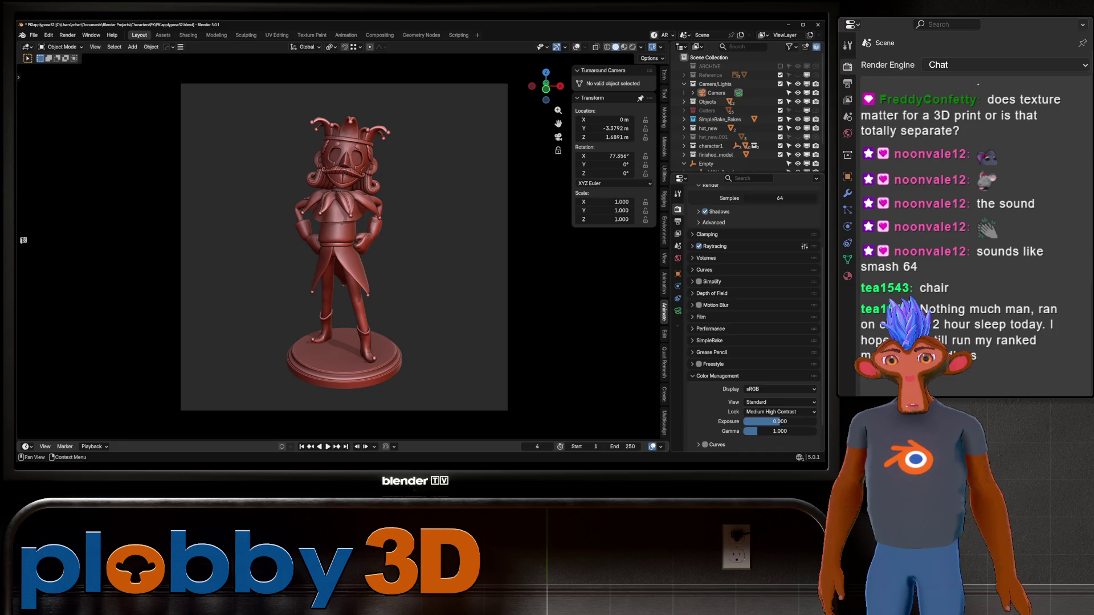
scroll(752, 342, "down", 3)
left_click(778, 379)
left_click(778, 351)
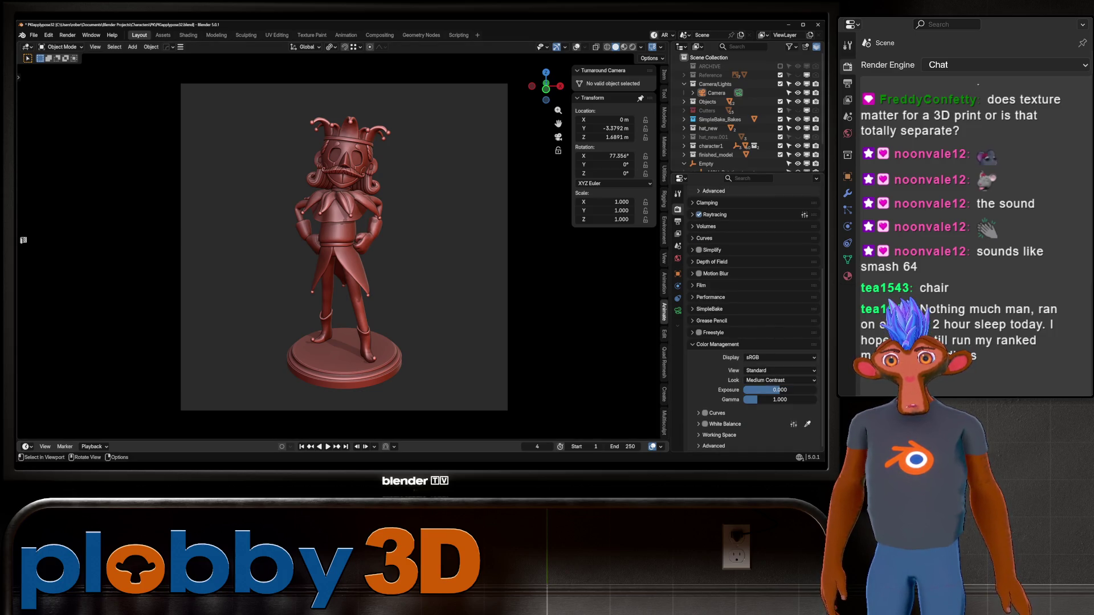
left_click(778, 380)
left_click(779, 380)
left_click(778, 342)
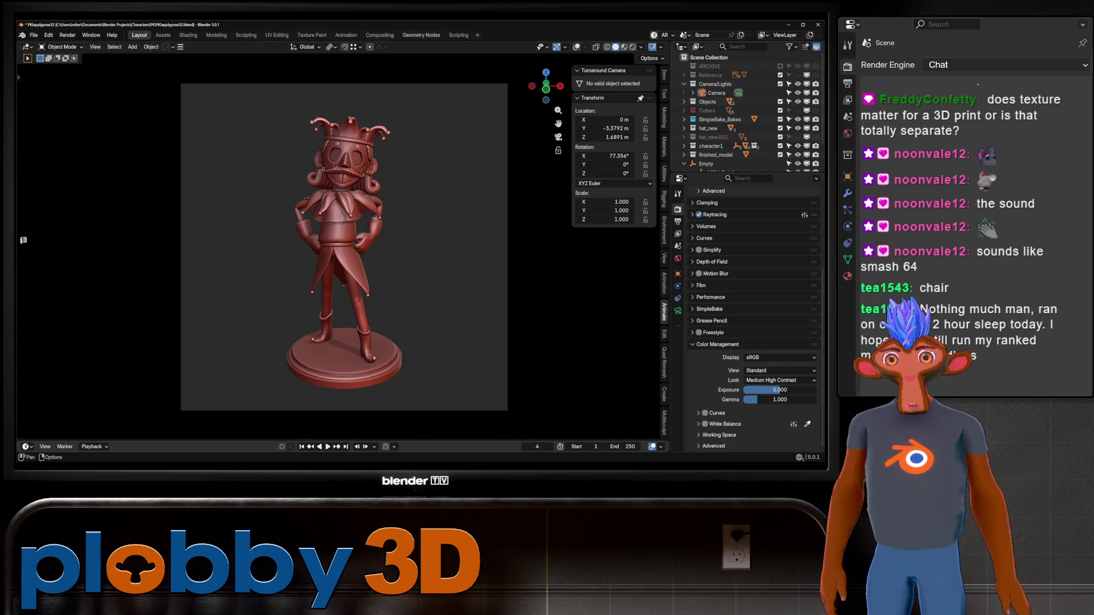
Step: Switch through Geometry Nodes to the Compositing workspace and reposition the Render Layers node
left_click(421, 35)
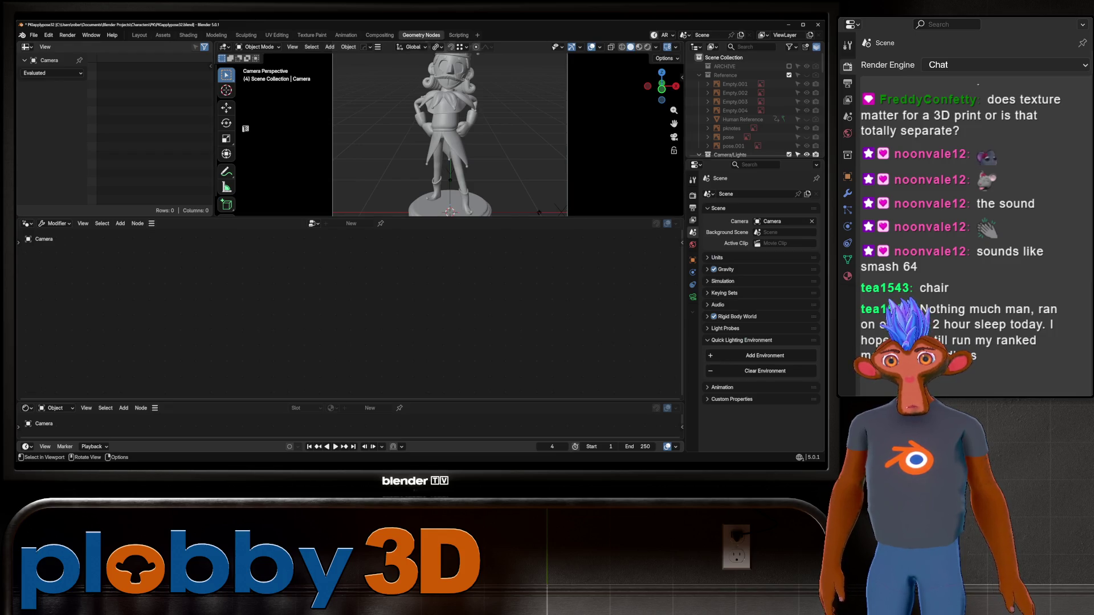
left_click(379, 35)
mouse_move(231, 315)
left_mouse_down()
mouse_move(193, 301)
mouse_move(598, 308)
left_mouse_up()
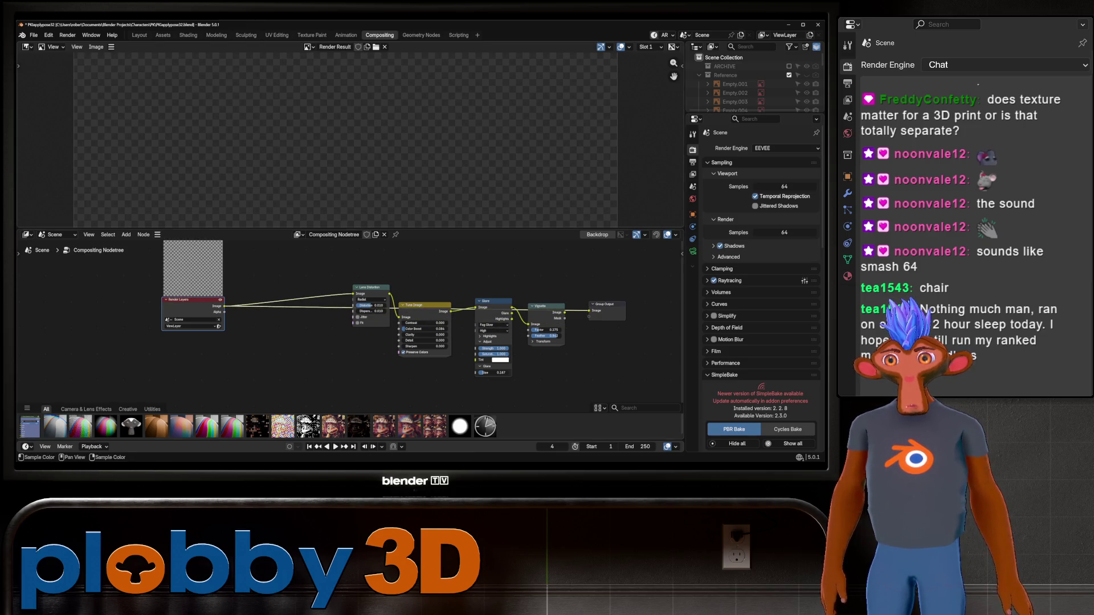
Step: Return to the Layout workspace, render the current frame with F12, and close the render window
left_click(140, 35)
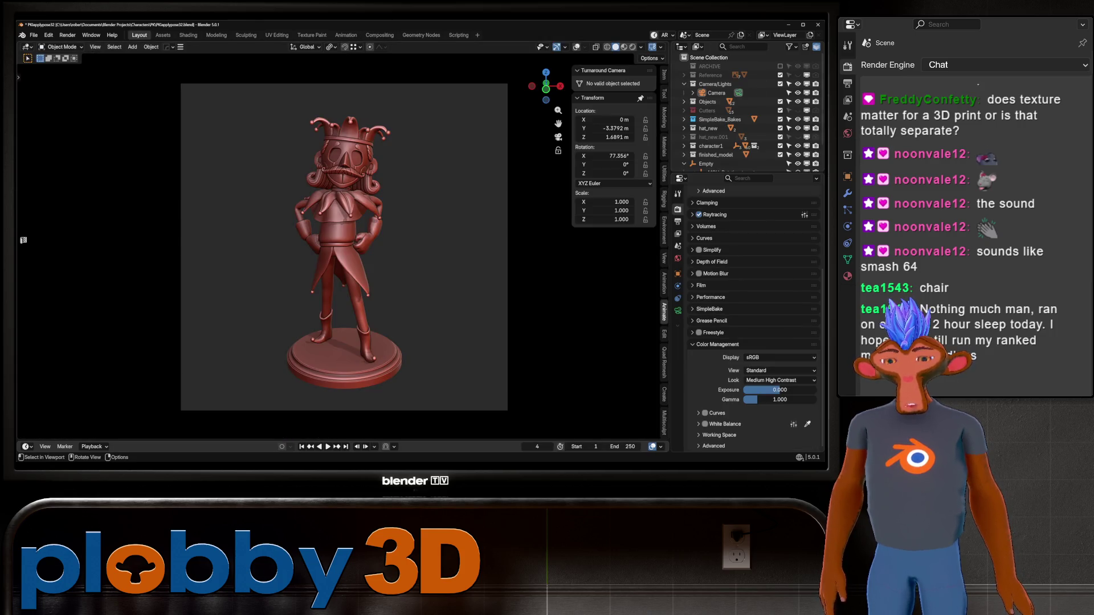
key("F12")
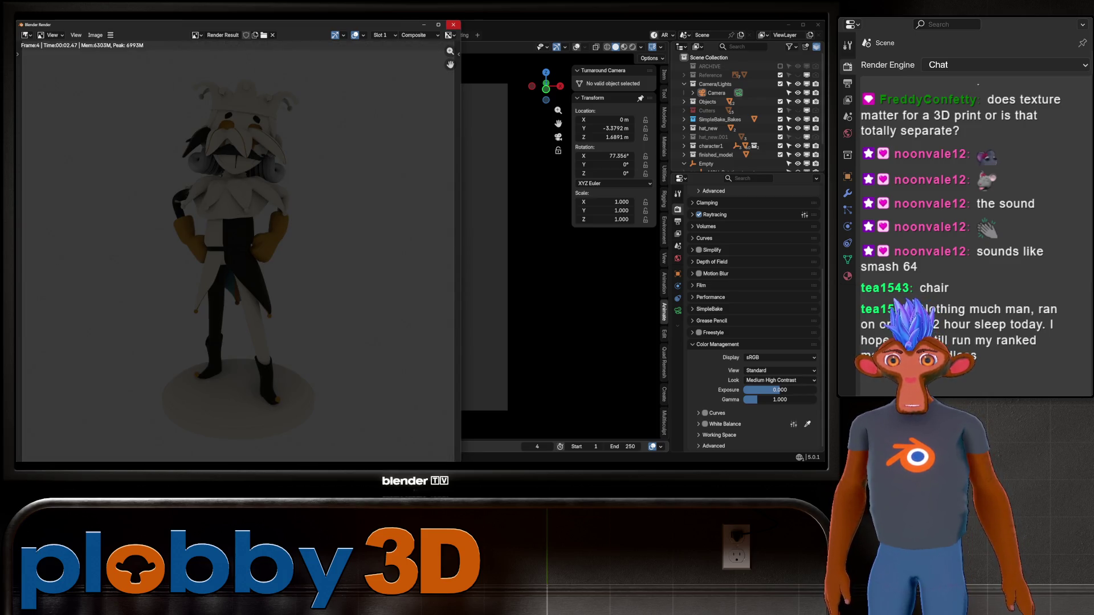
left_click(452, 28)
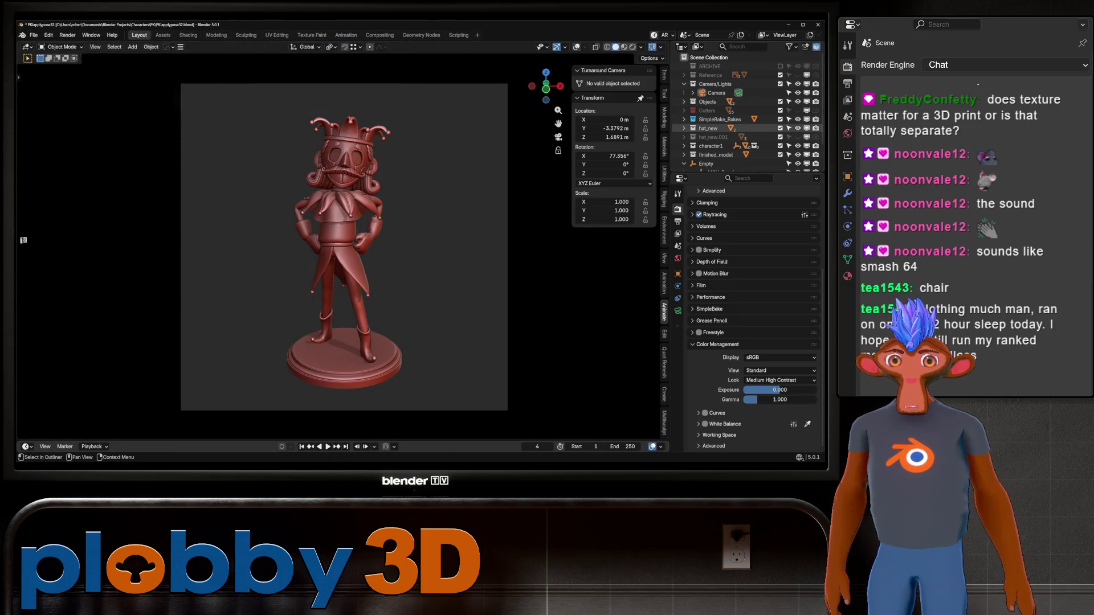
scroll(735, 145, "down", 1)
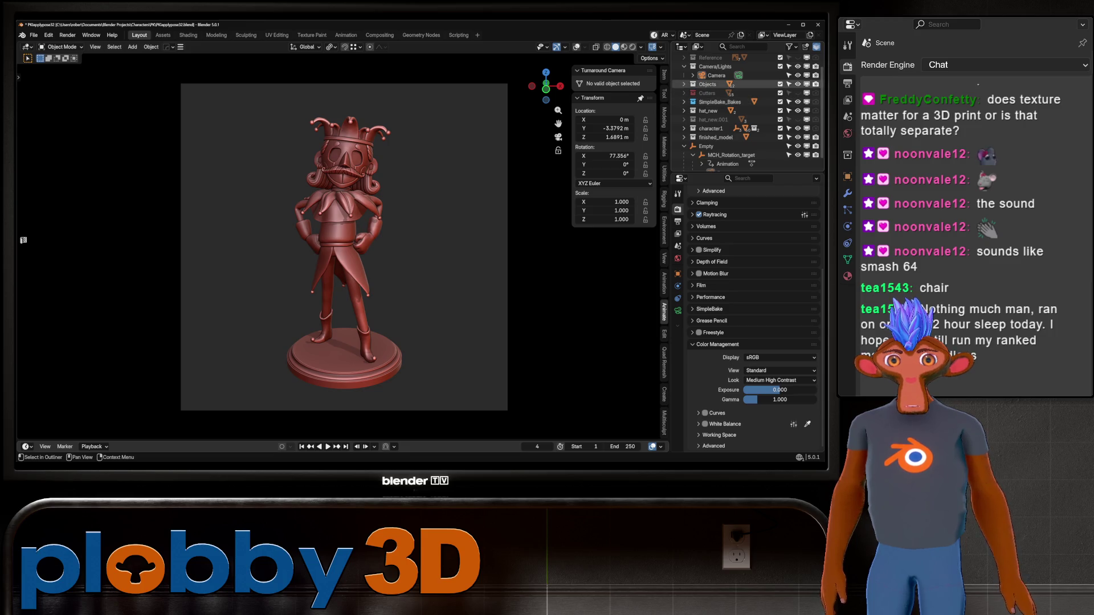
scroll(727, 94, "down", 1)
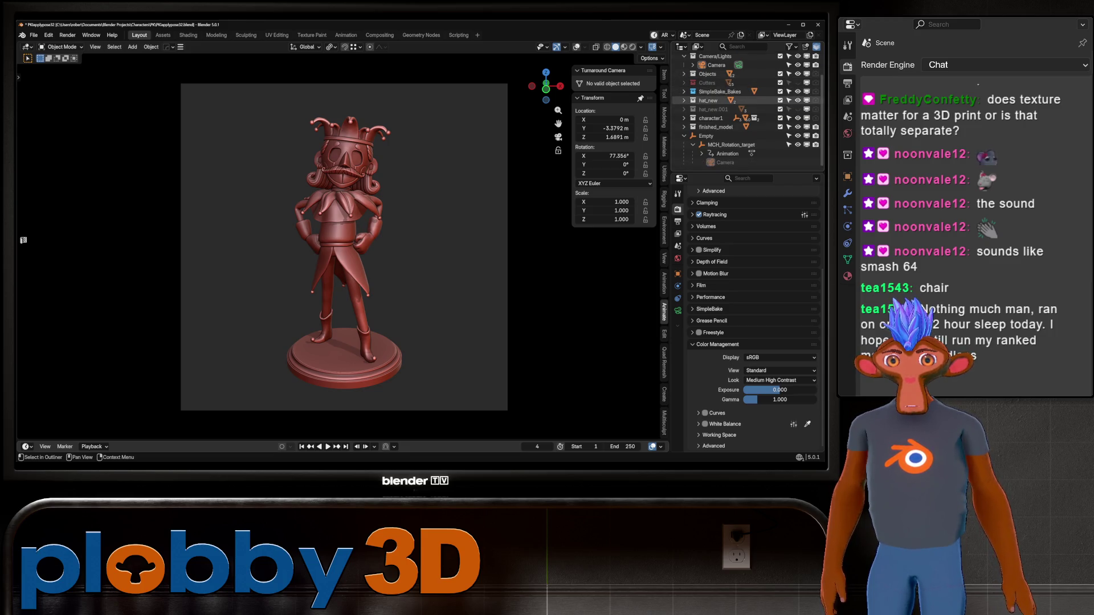
scroll(726, 94, "up", 3)
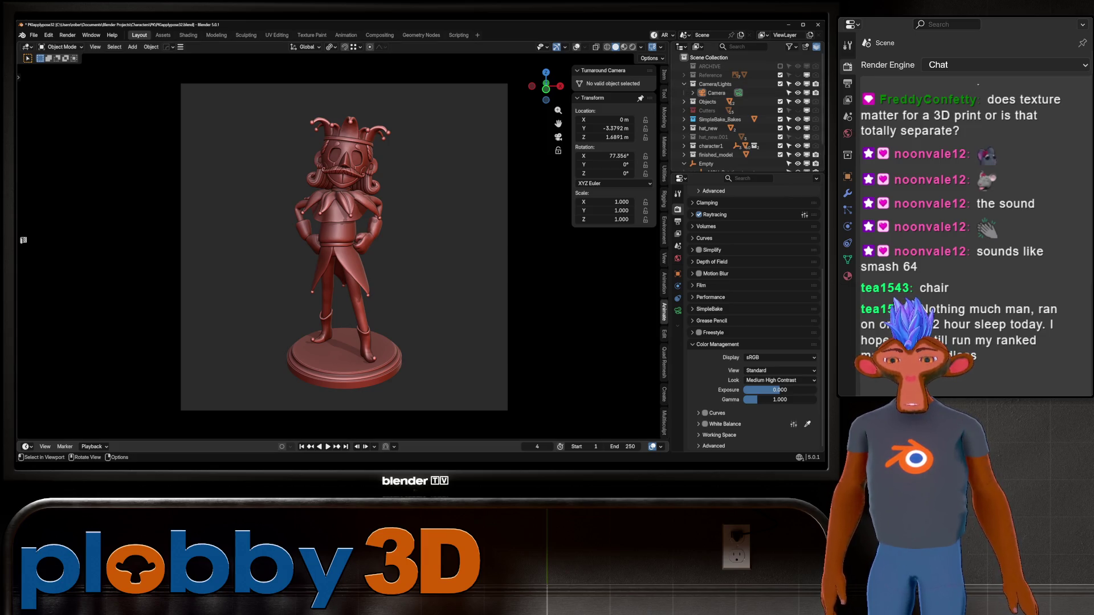
Step: Render the frame a second time, close the result, and select the figurine's body object
key("F12")
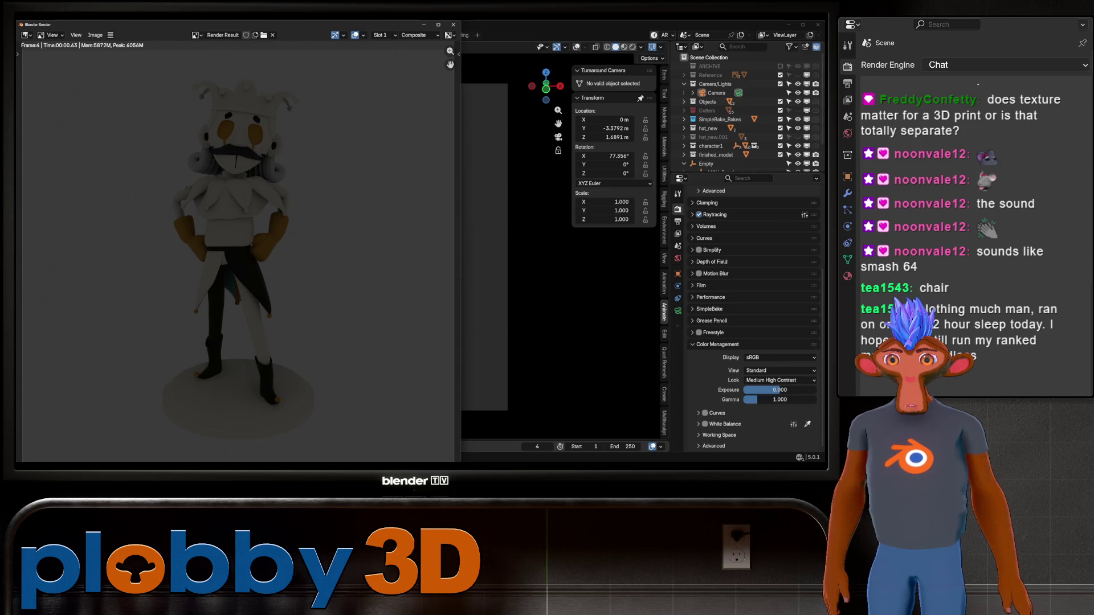
key("Escape")
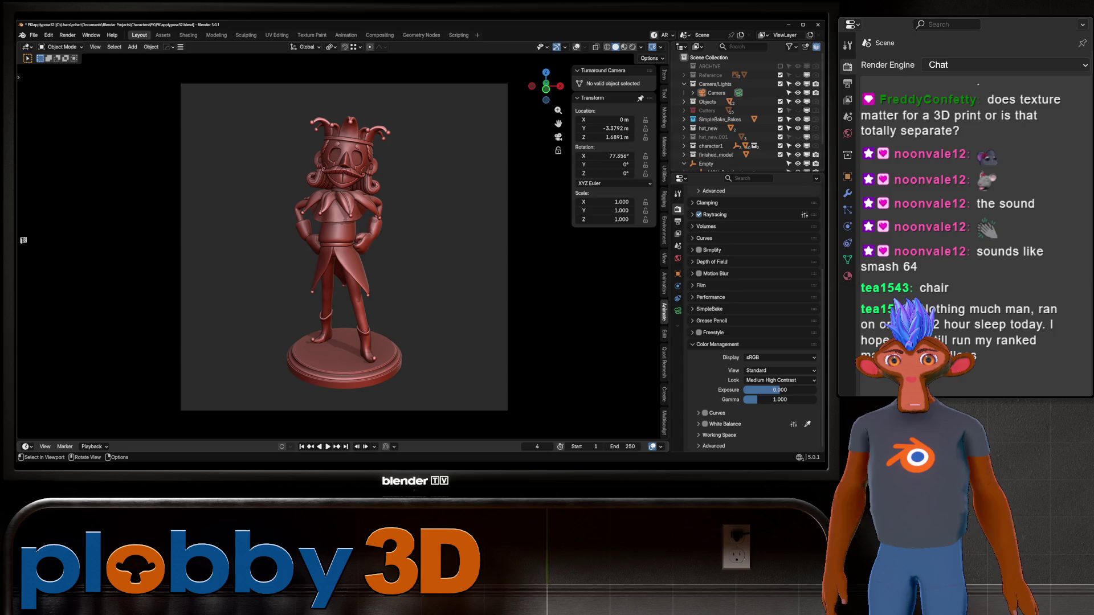
left_click(342, 240)
Step: Show the body's Material properties and inspect its pink, black.001 and gold slots
left_click(678, 346)
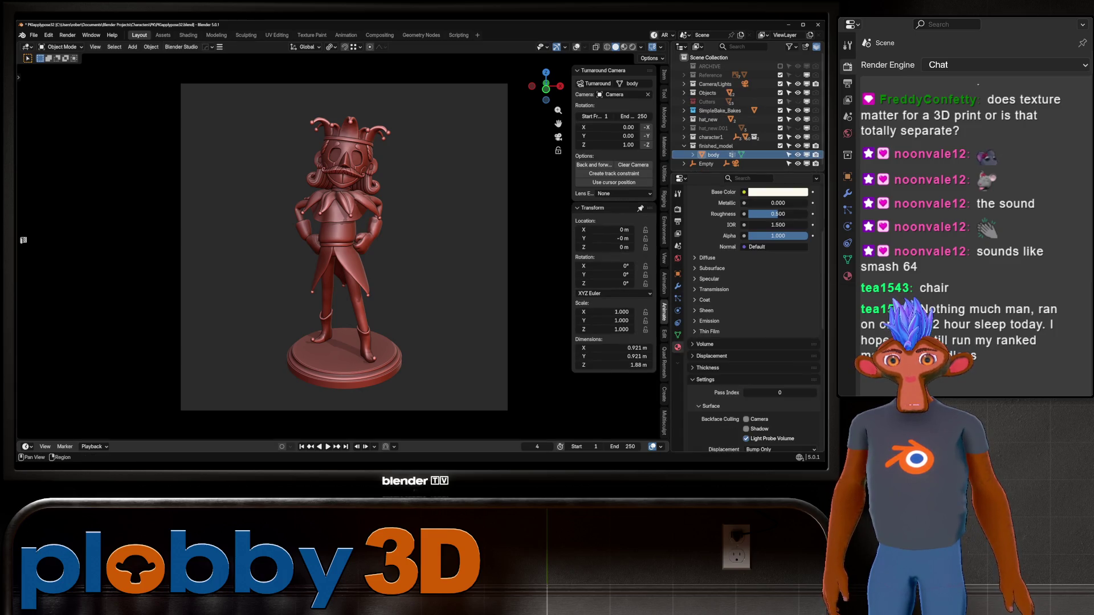
scroll(752, 300, "up", 2)
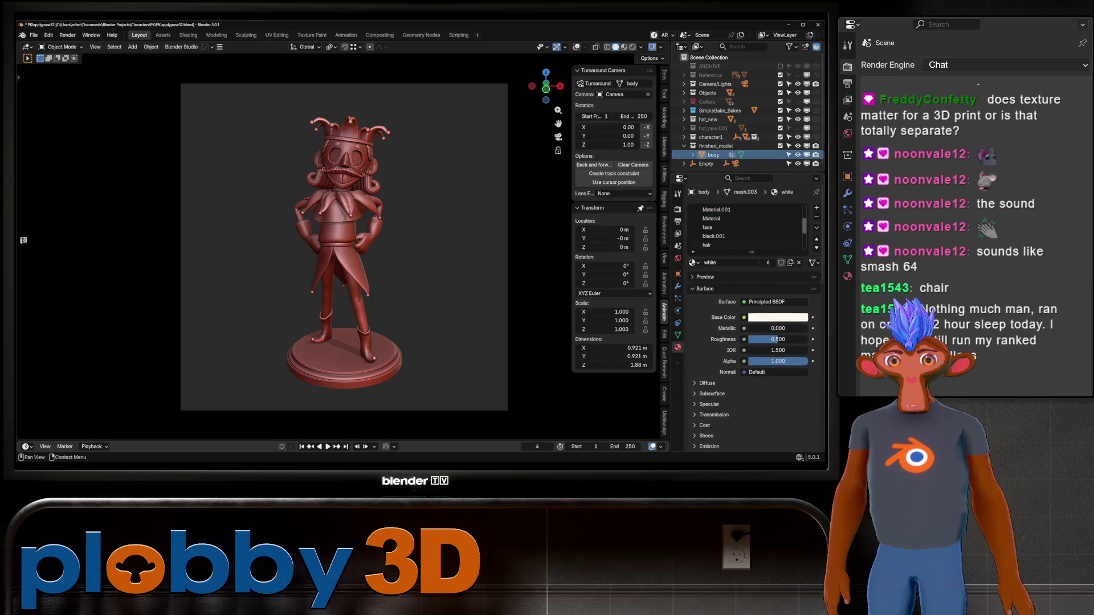
left_click(710, 227)
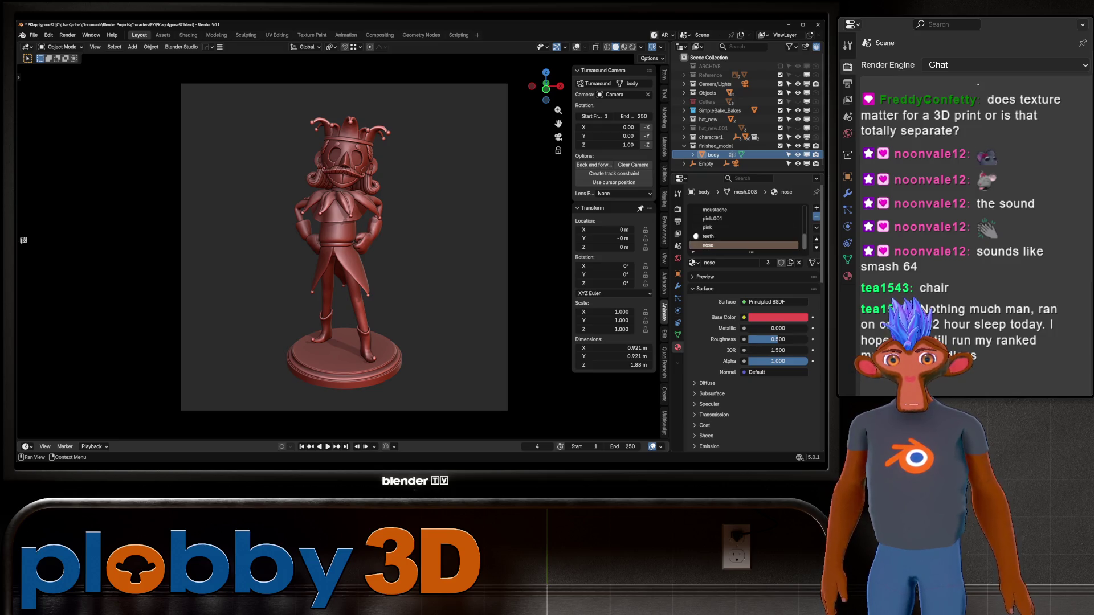
scroll(744, 226, "up", 3)
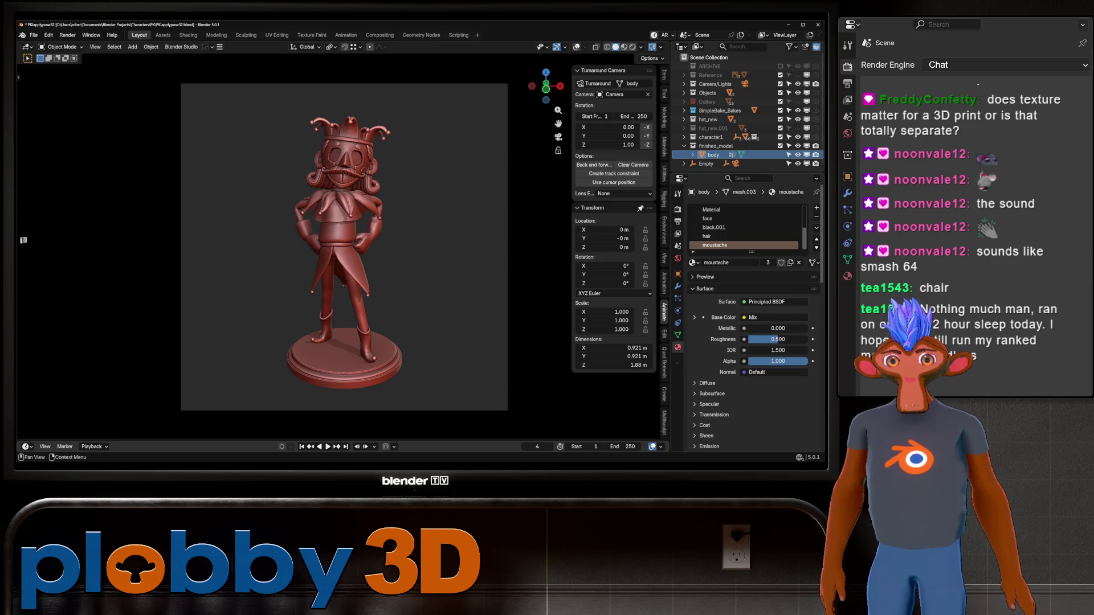
left_click(714, 245)
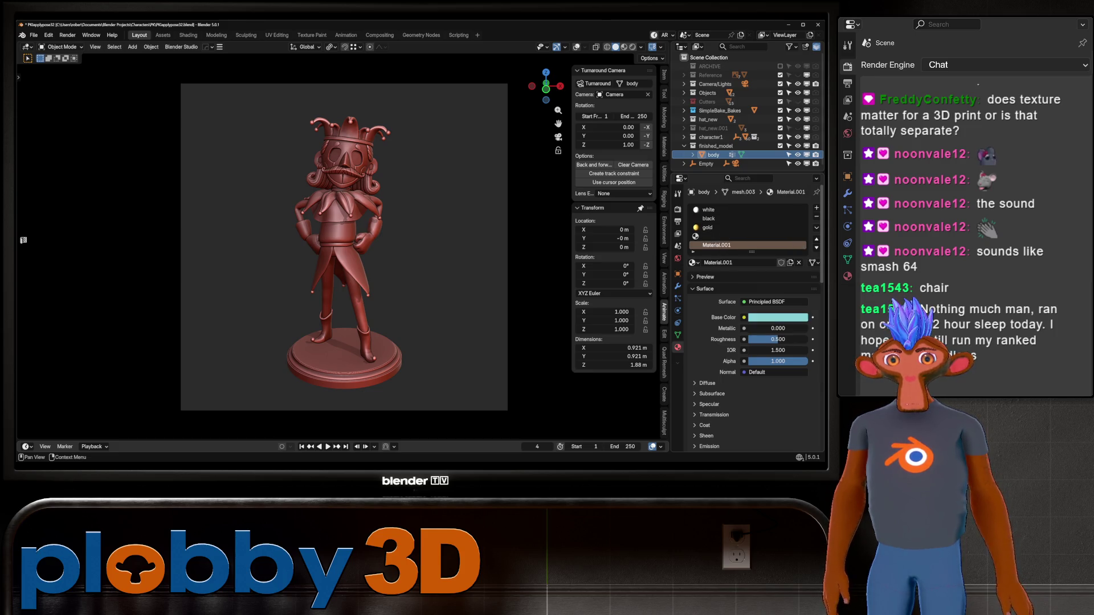
left_click(710, 227)
Step: Remove all material slots from the body, deselect it, and save the file
left_click(817, 217)
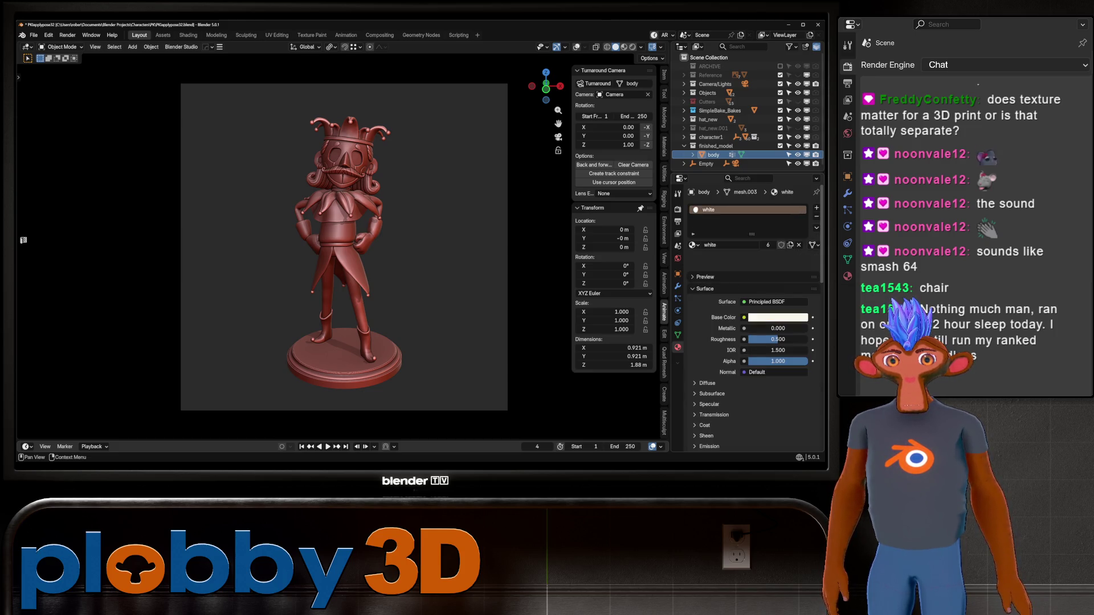
left_click(816, 217)
key("alt+a")
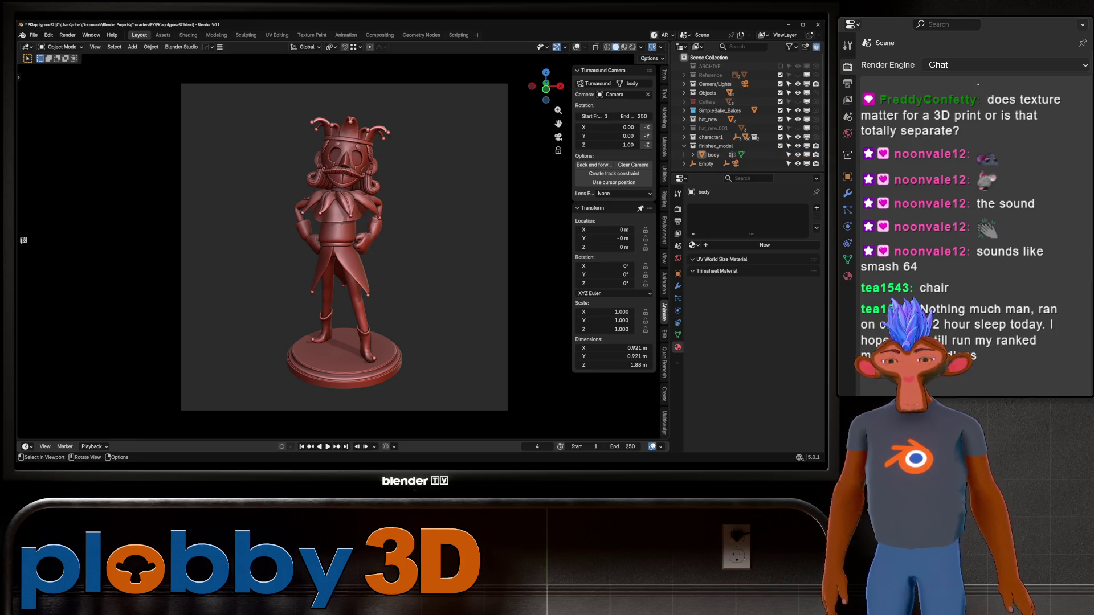
key("ctrl+s")
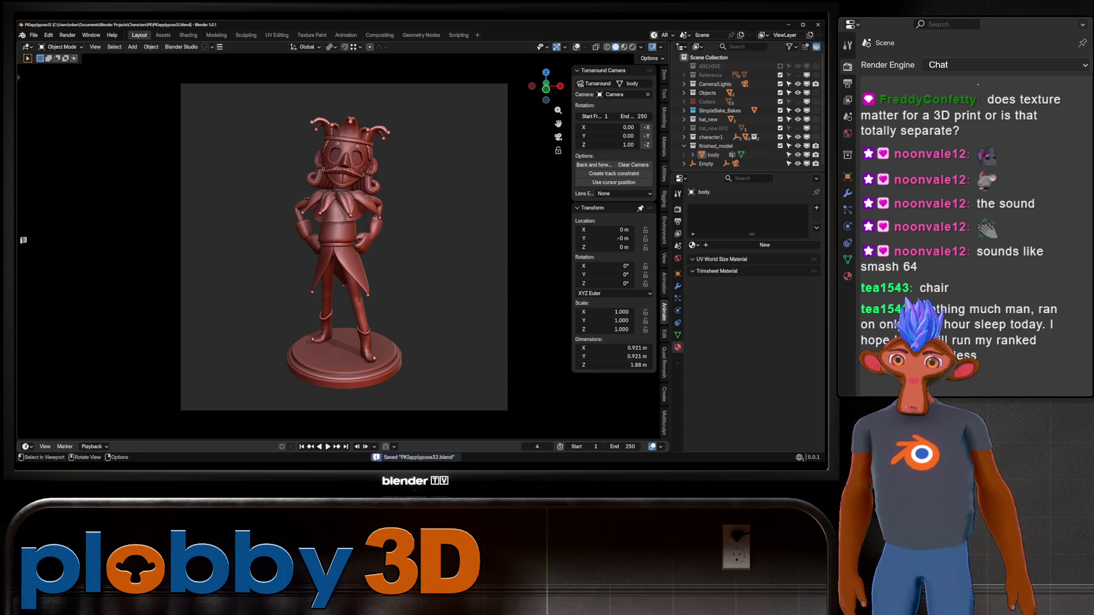
Step: Purge the twelve unused data-blocks, resave the file and render the jester frame
left_click(33, 35)
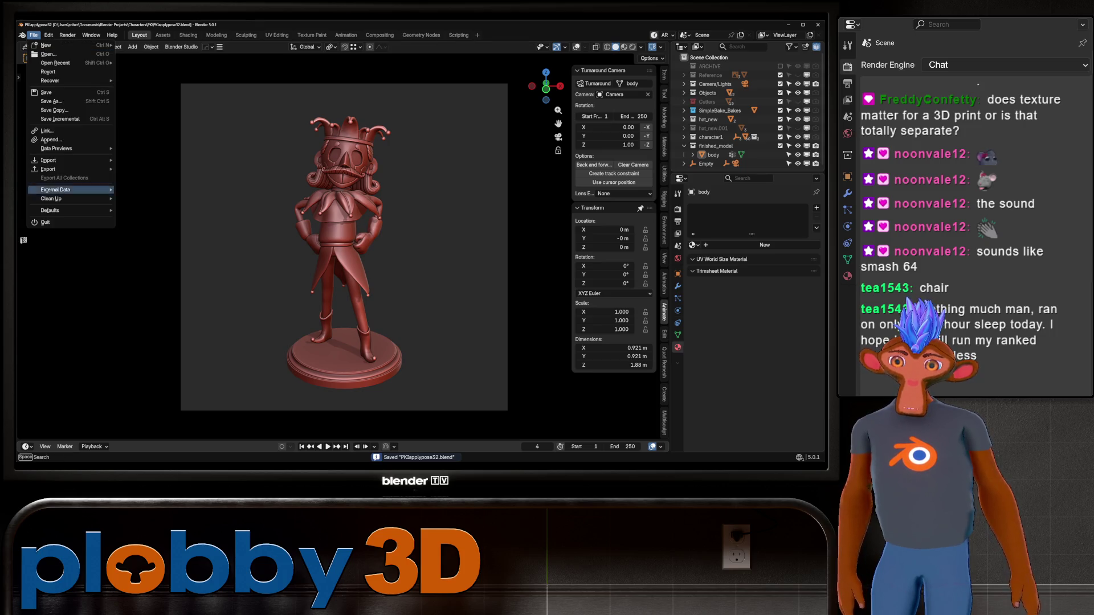
left_click(153, 199)
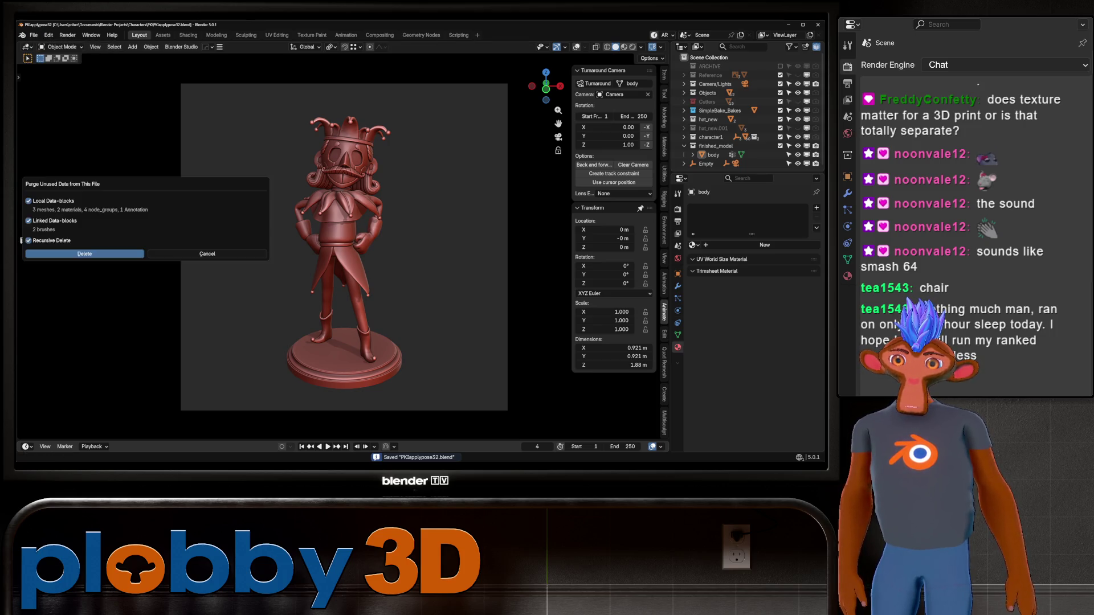
left_click(86, 254)
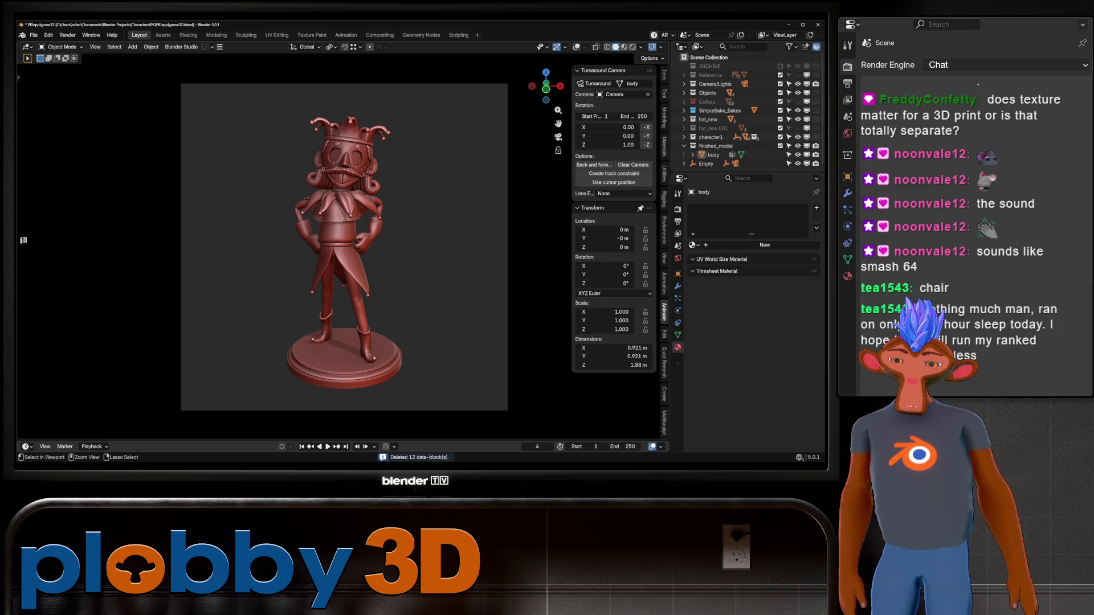
key("ctrl+s")
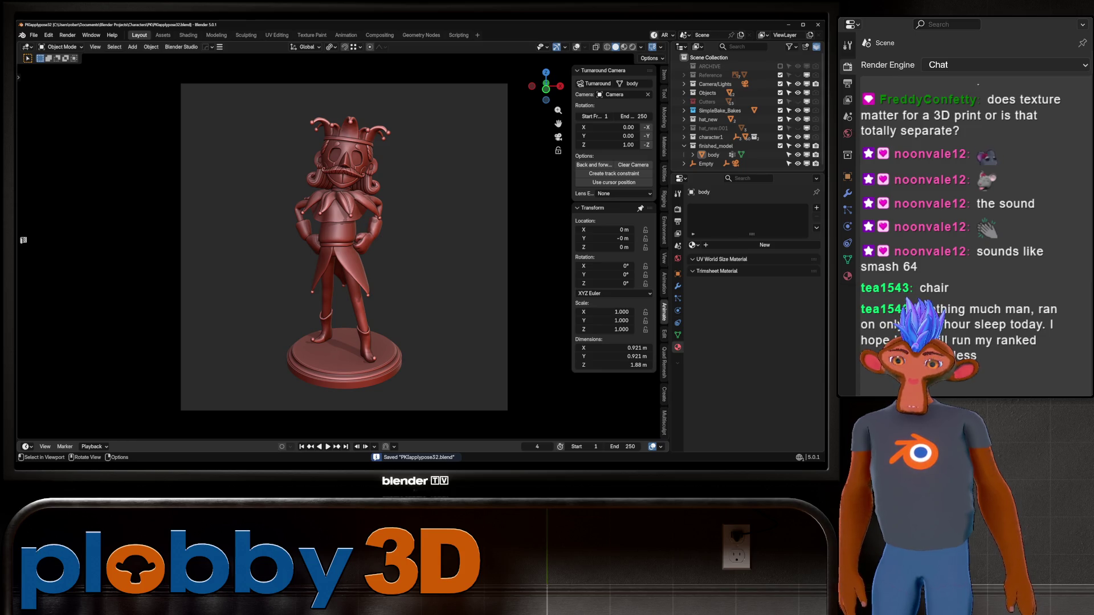
key("F12")
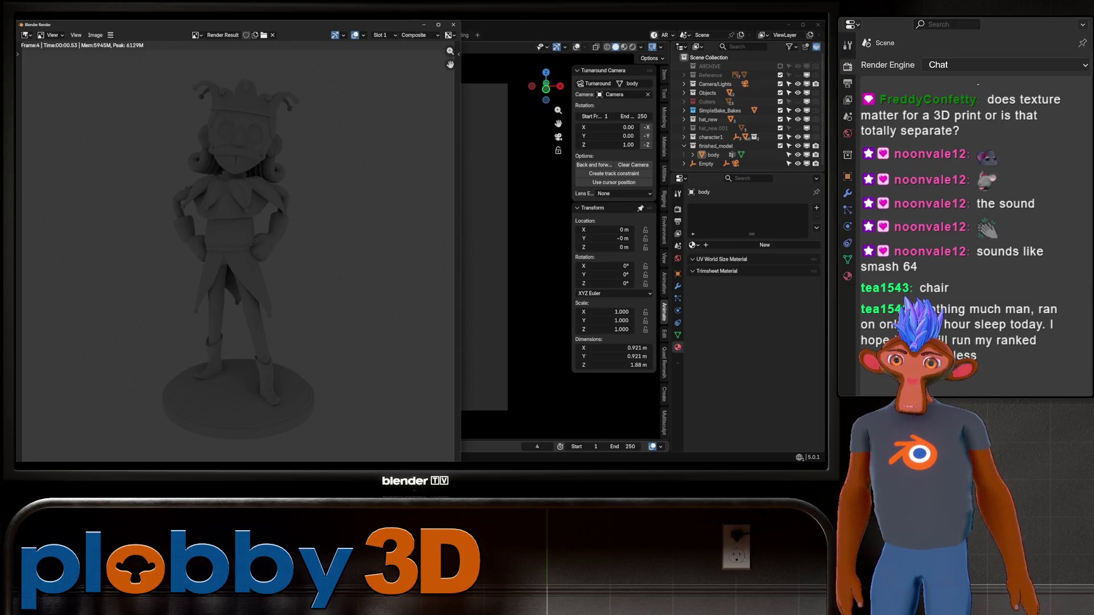
Step: Dismiss the render and make a viewport preview render of the red jester
left_click(454, 24)
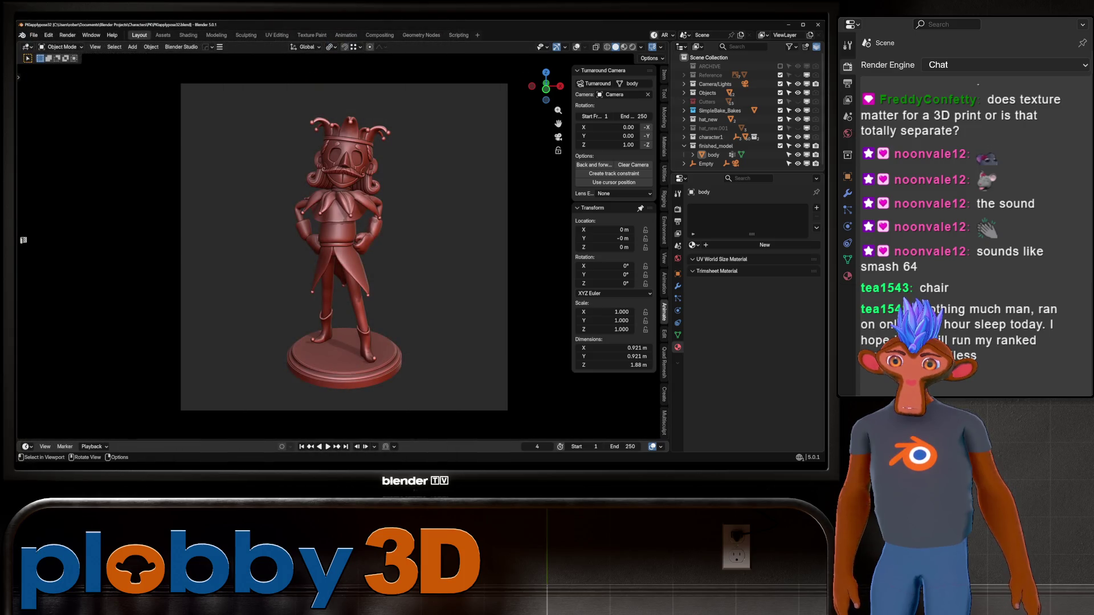
left_click(95, 48)
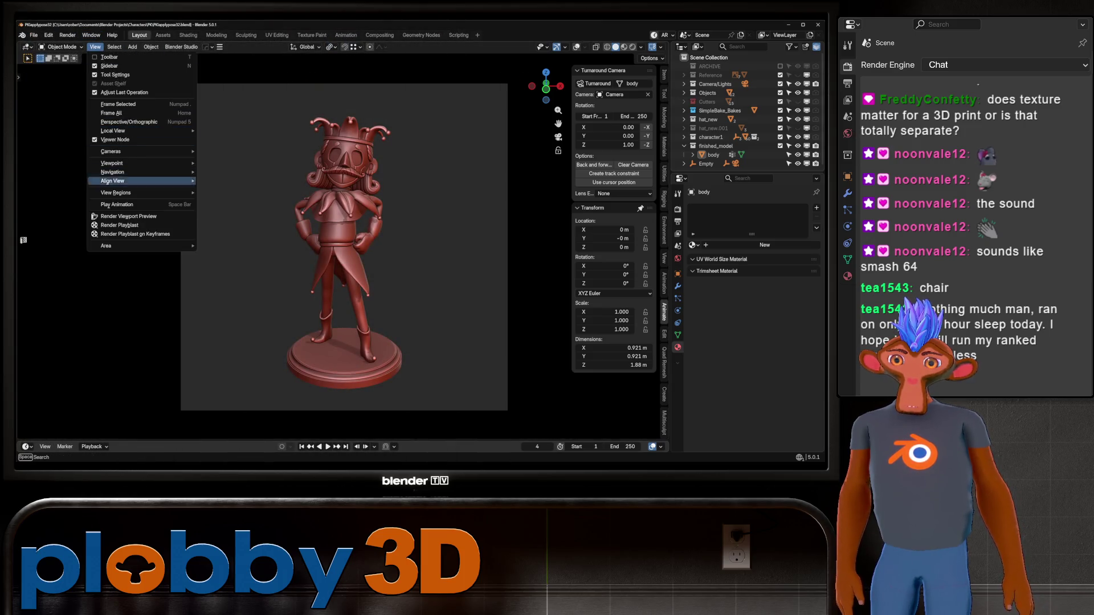
left_click(128, 216)
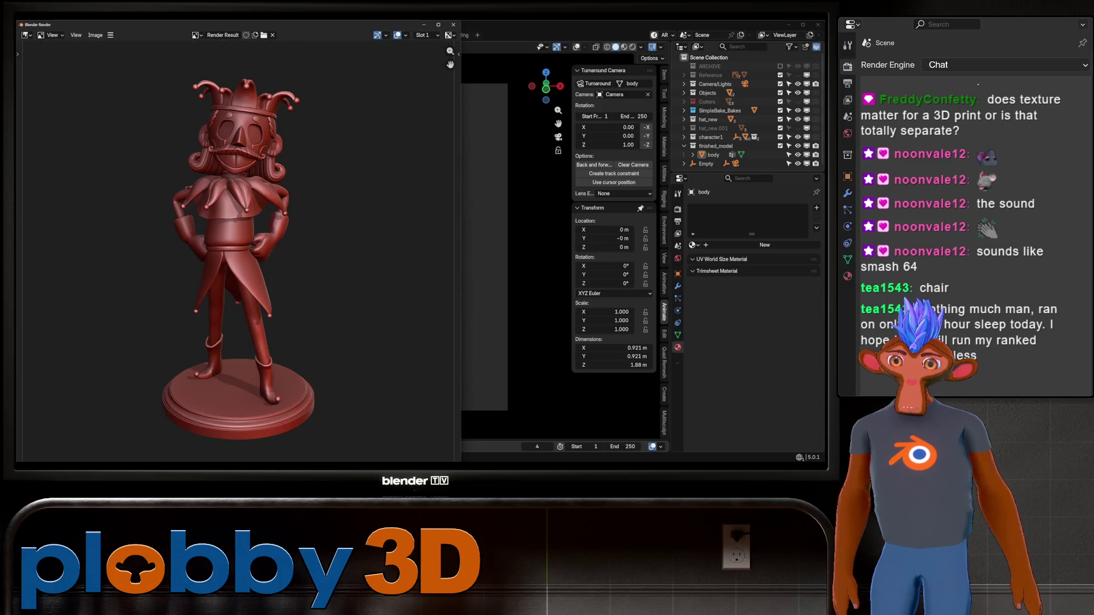
scroll(268, 257, "down", 2)
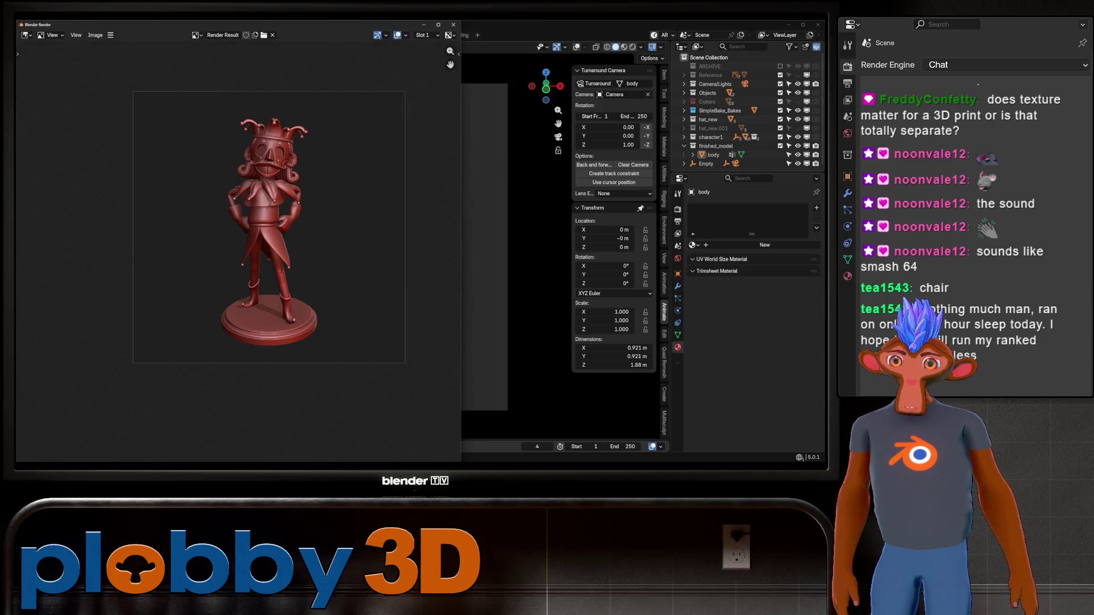
scroll(269, 256, "up", 2)
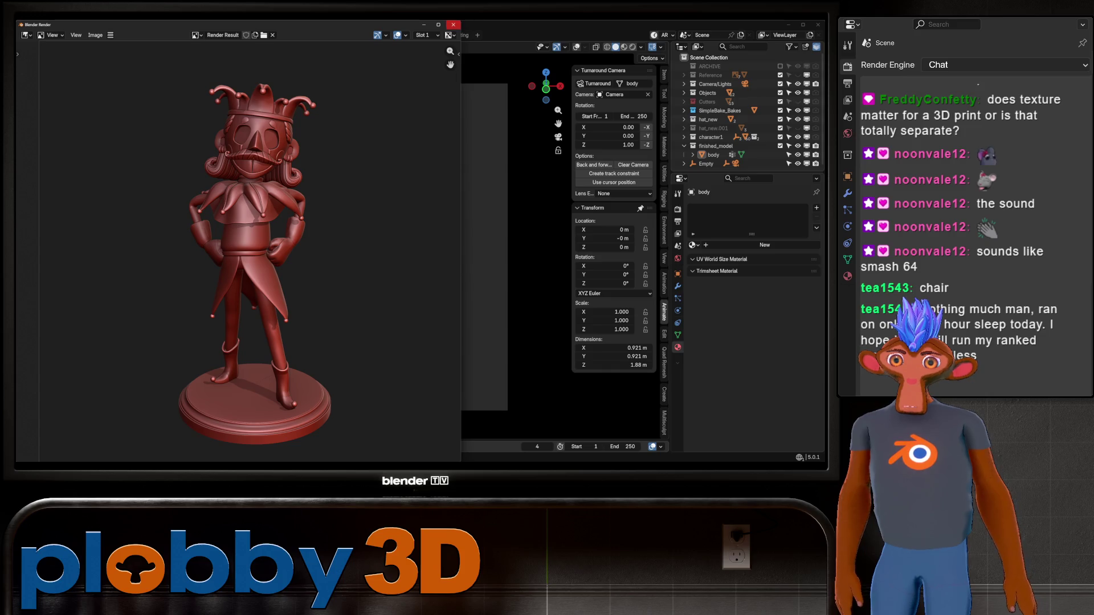
left_click(453, 24)
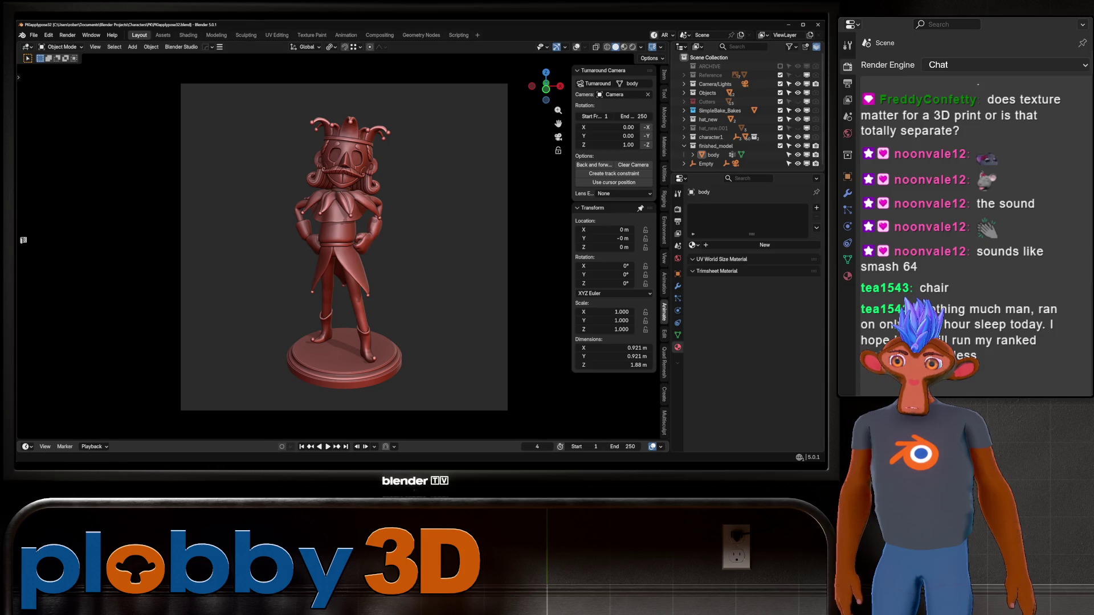
Step: Render a playblast on keyframes of the figurine, then dismiss it
left_click(67, 35)
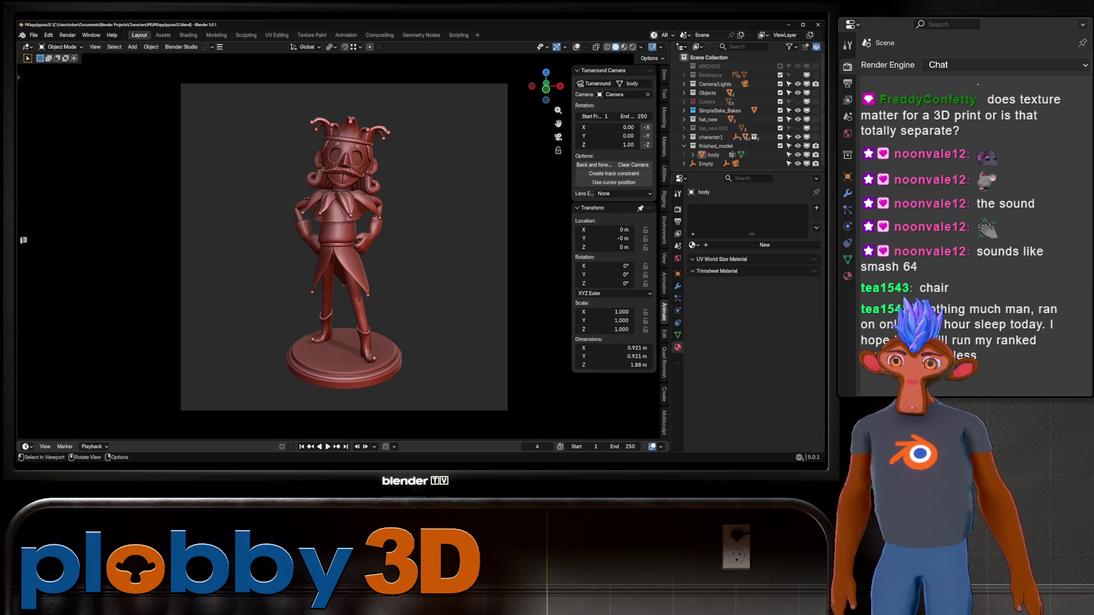
left_click(95, 47)
left_click(120, 216)
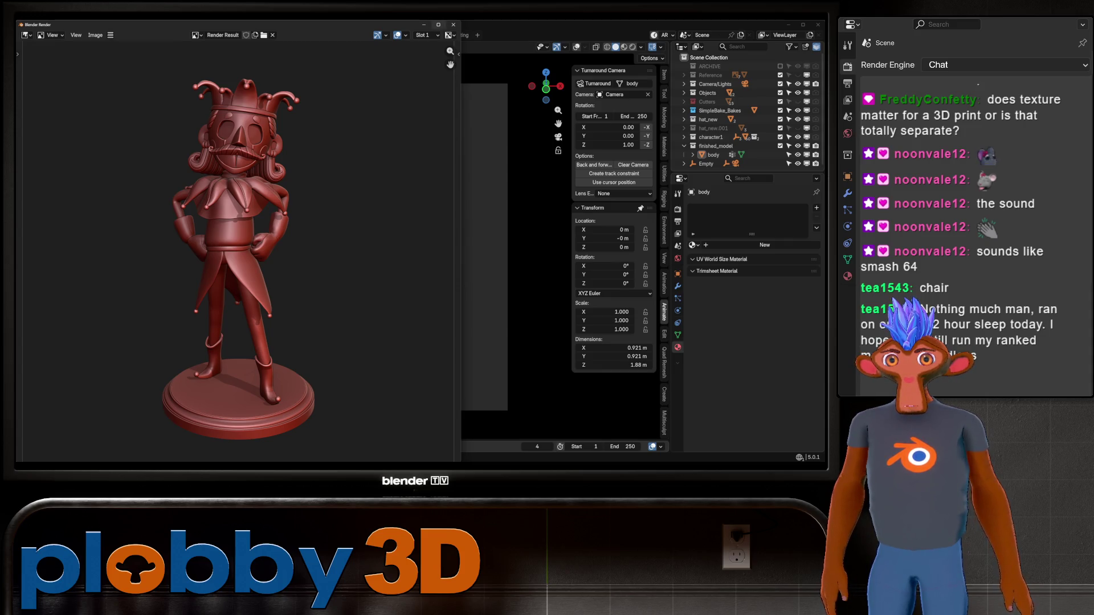
left_click(451, 25)
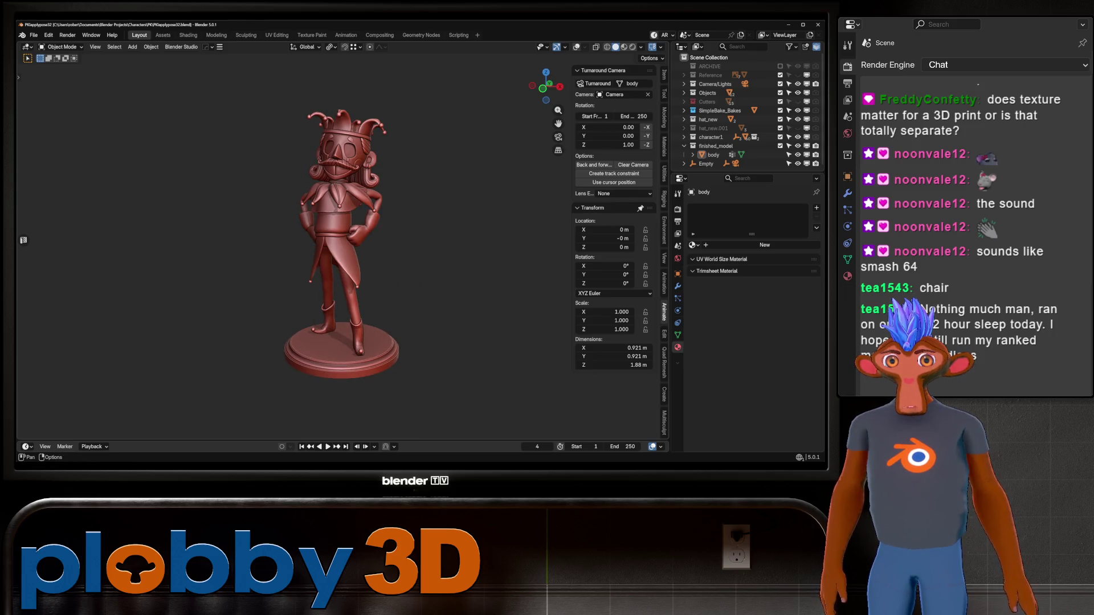
Step: Restore viewport overlays, hide the camera's target empty and reselect the jester body
key("shift+alt+z")
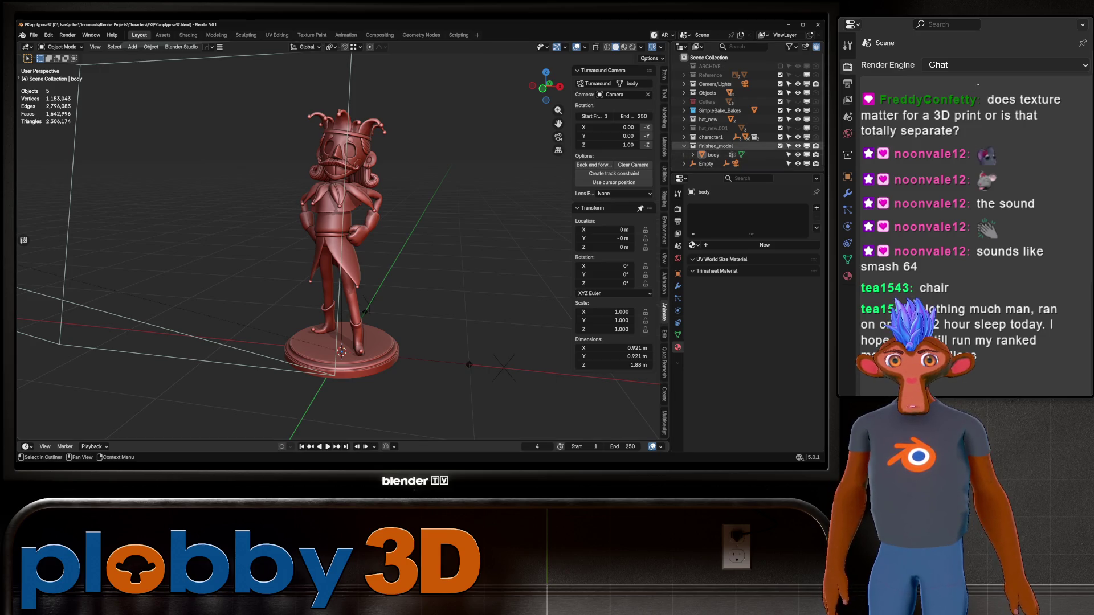
left_click(706, 163)
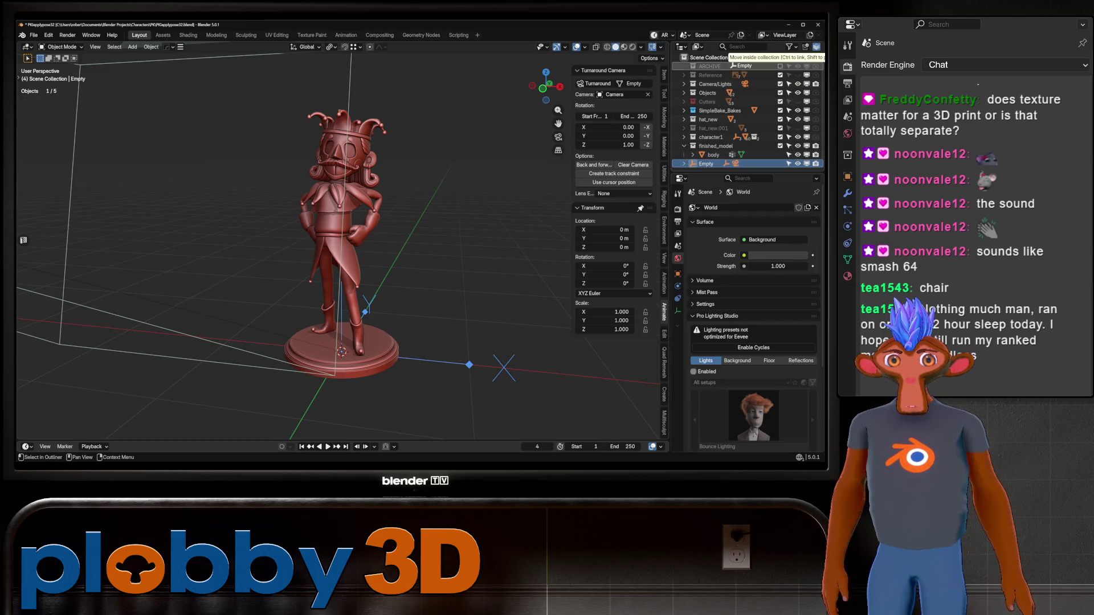
key("h")
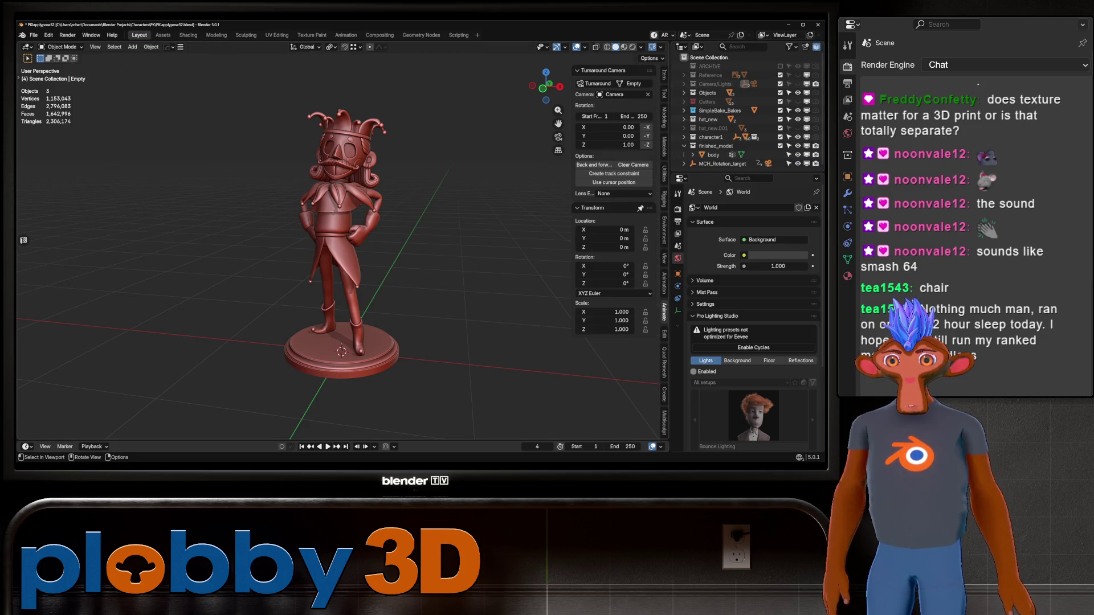
left_click(713, 156)
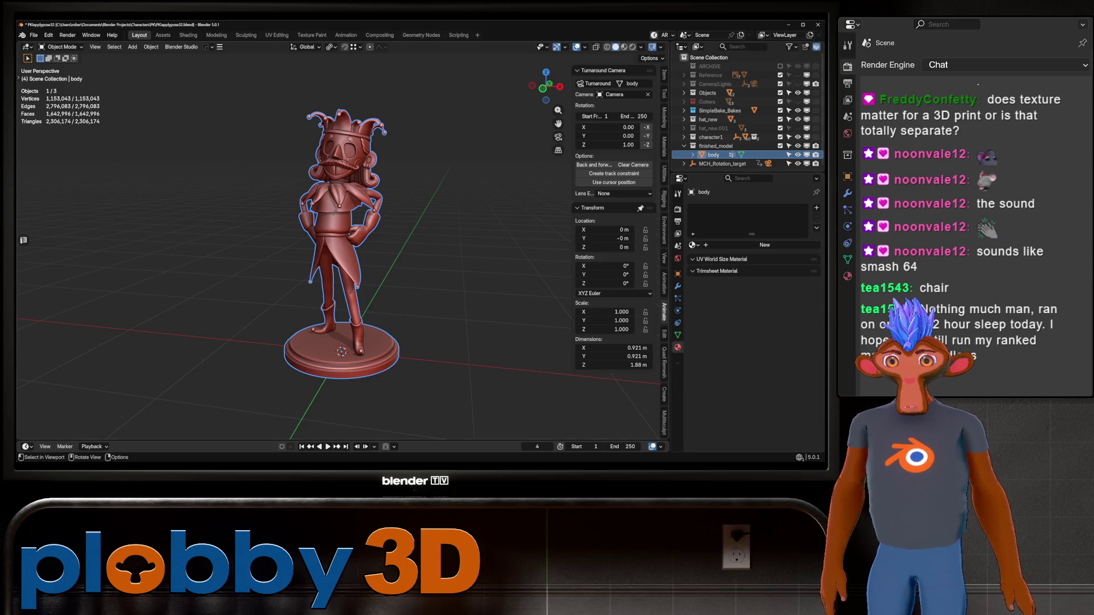
Step: Set the body's Z dimension to 10 inches, undoing a mistaken 0.155 Z scale
left_click_drag(628, 365, 633, 365)
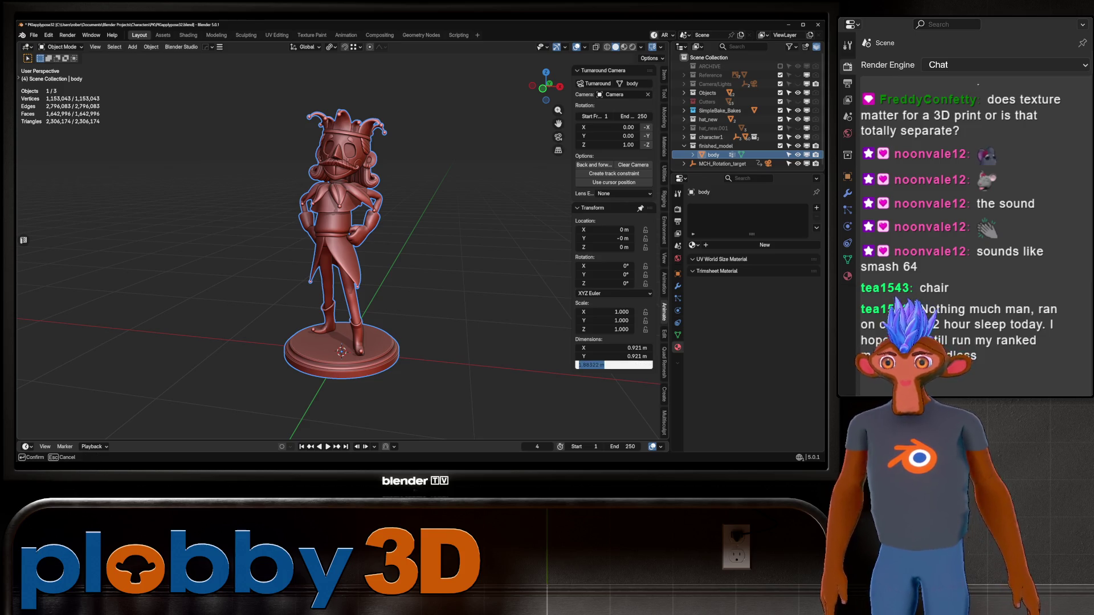
type("10")
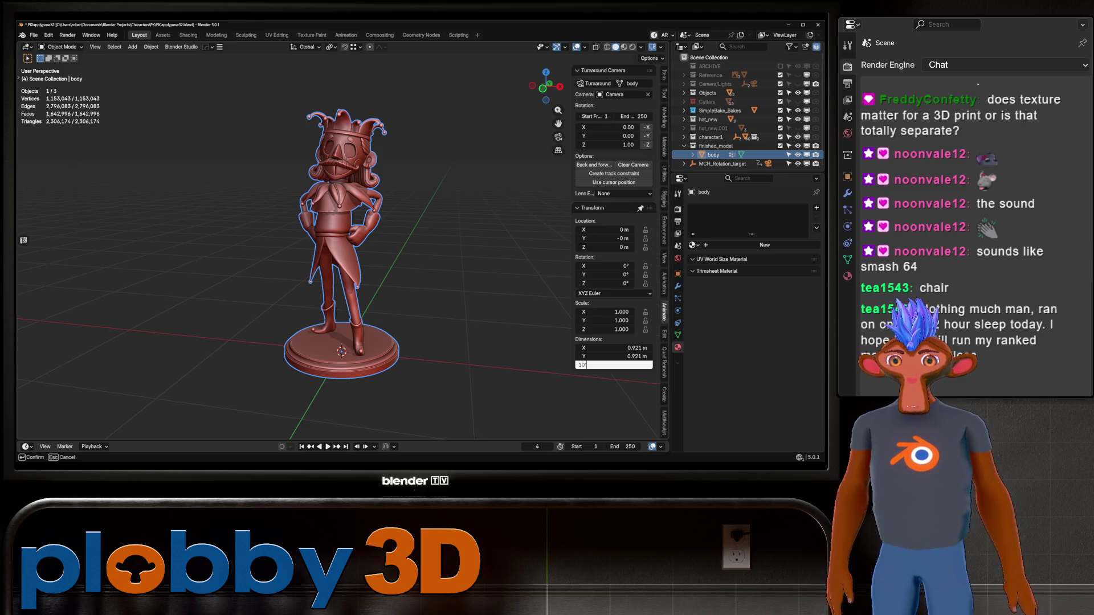
key("Return")
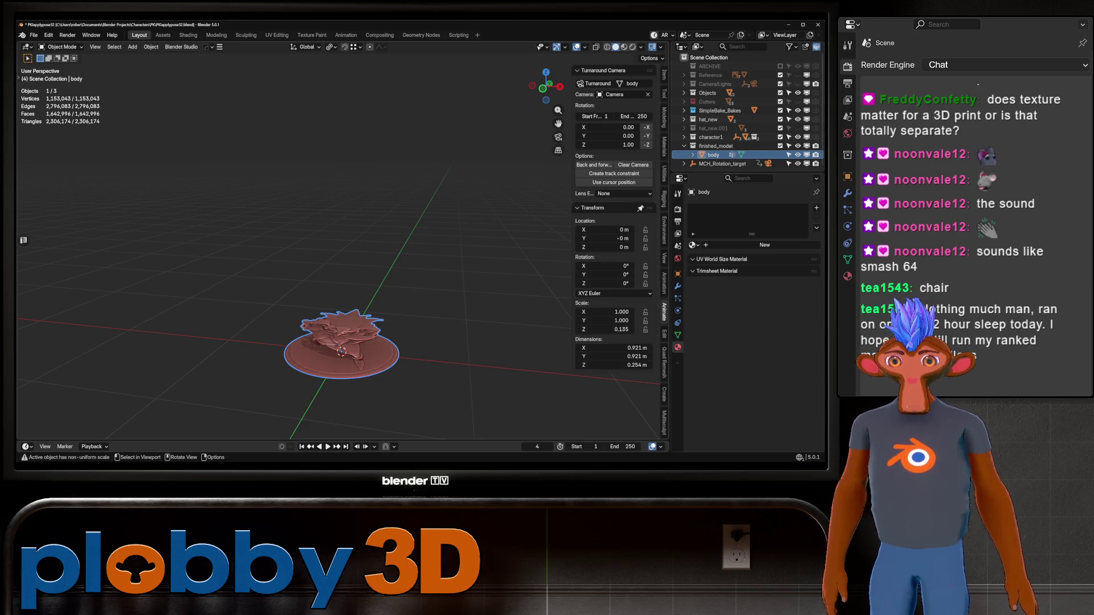
double_click(615, 329)
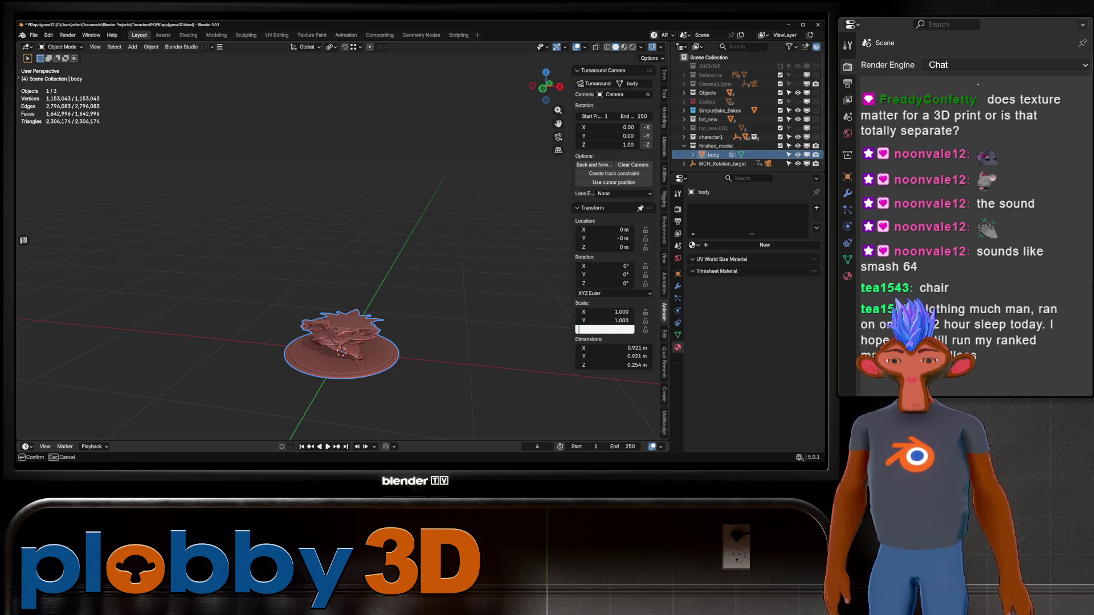
type("0.155")
key("Return")
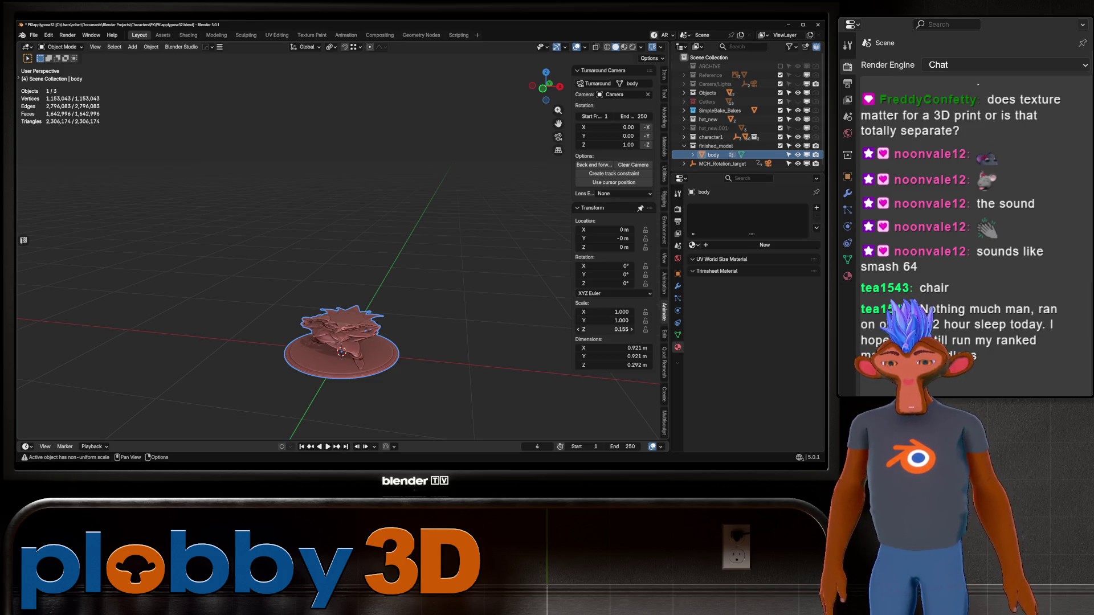
key("ctrl+z")
Step: Copy the 0.135 Z scale into Y and X for a uniform 0.135 scale
double_click(615, 329)
key("ctrl+c")
key("shift+Tab")
key("ctrl+v")
key("shift+Tab")
key("ctrl+v")
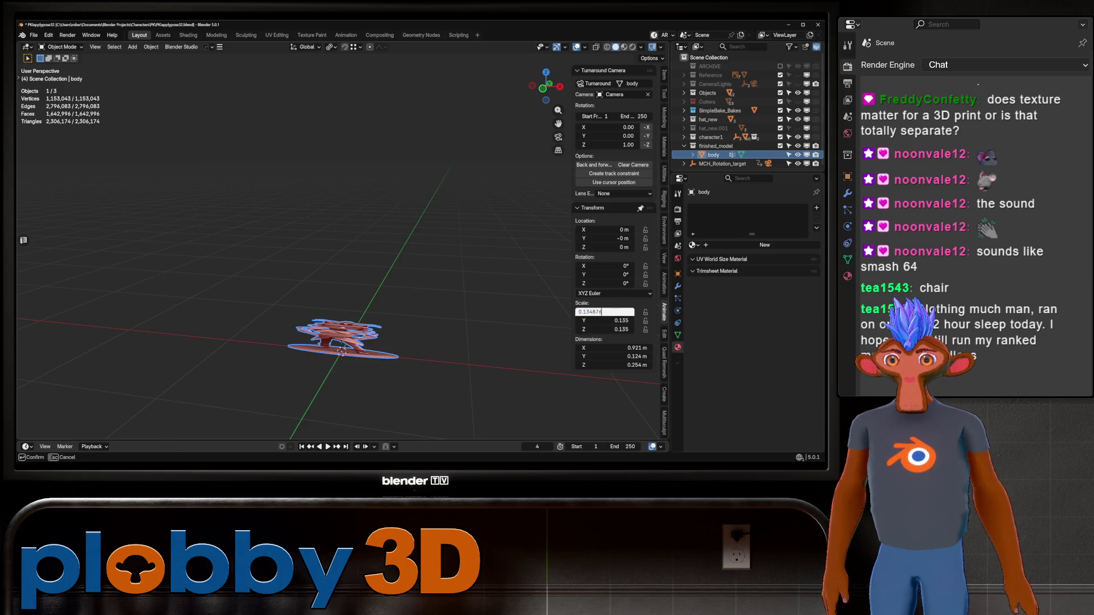
key("Return")
scroll(342, 353, "up", 8)
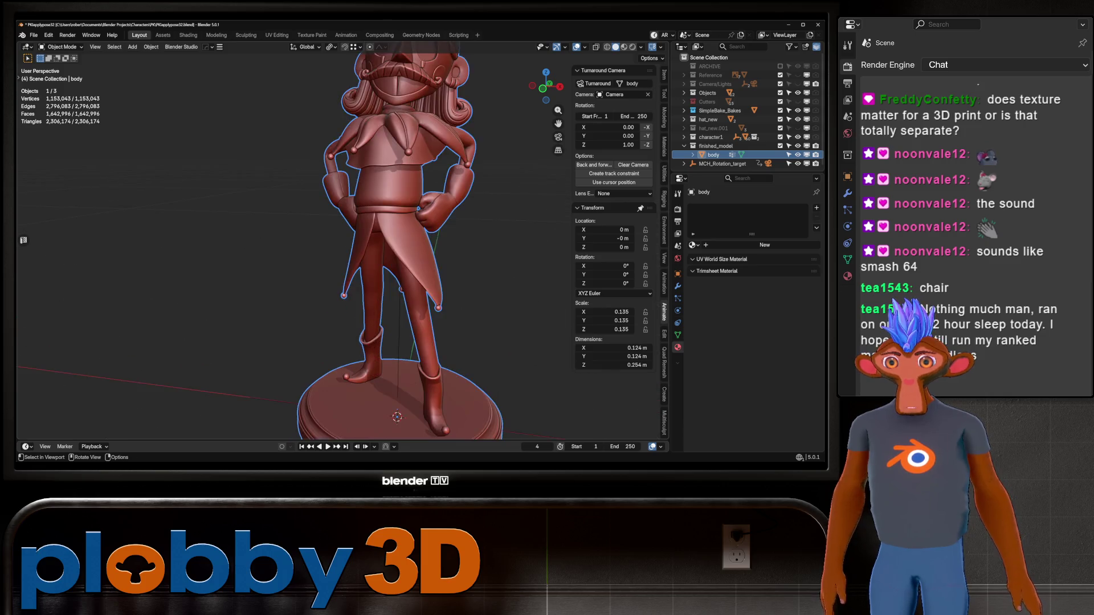
scroll(342, 257, "down", 5)
key("x")
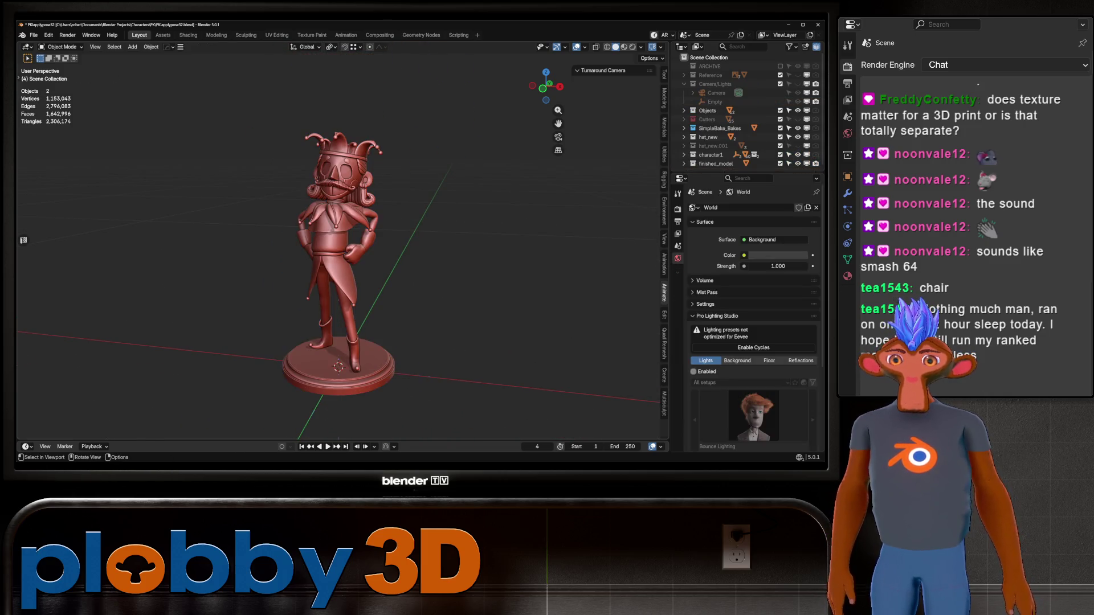
Step: Select the jester body and apply its 0.135 scale so it reads 1.000
middle_click_drag(385, 257, 325, 256)
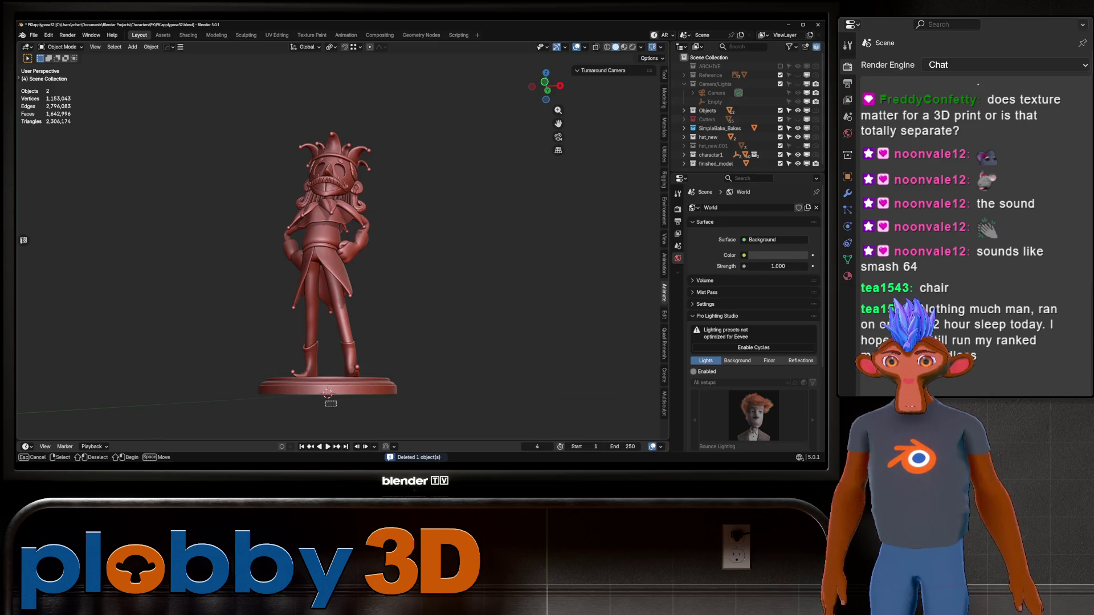
scroll(343, 257, "up", 3)
middle_click_drag(359, 256, 325, 240)
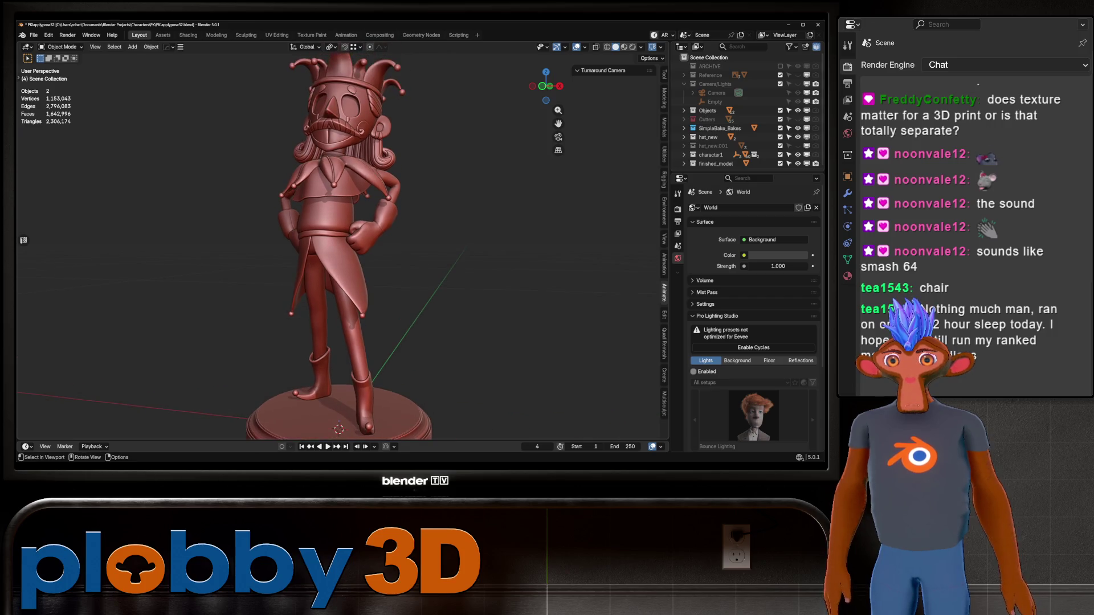
left_click(342, 214)
key("n")
key("ctrl+a")
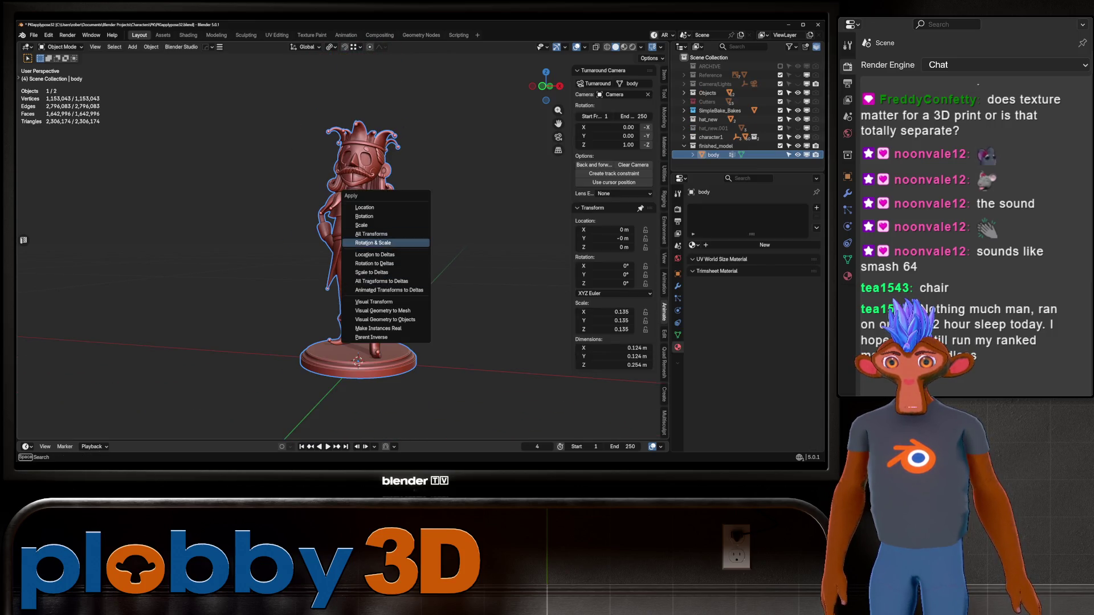
left_click(373, 242)
Step: Apply all transforms to the body and deselect it
mouse_move(385, 257)
middle_mouse_down()
mouse_move(359, 265)
mouse_move(360, 184)
middle_mouse_up()
key("ctrl+a")
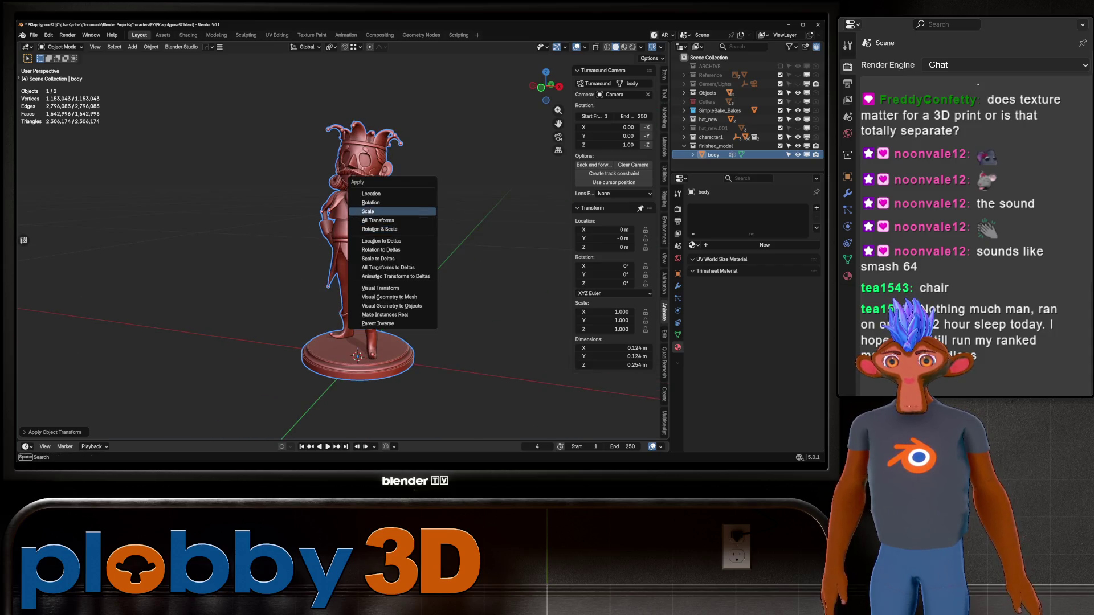
left_click(377, 221)
left_click(479, 257)
middle_click_drag(427, 256, 214, 257)
key("KP_1")
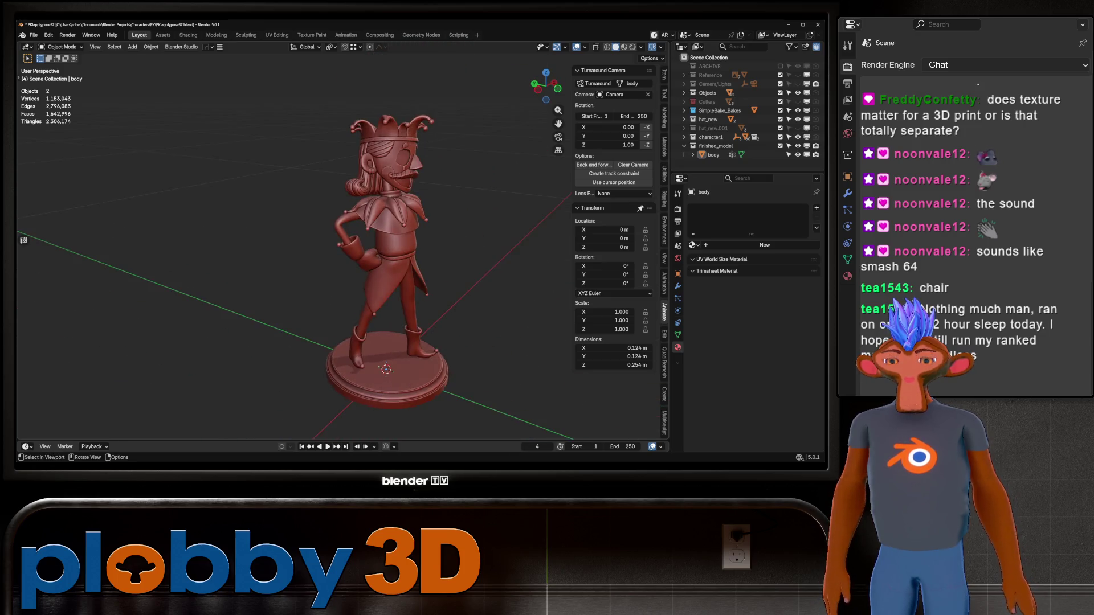
mouse_move(350, 377)
middle_mouse_down()
mouse_move(376, 326)
mouse_move(368, 334)
middle_mouse_up()
scroll(368, 257, "up", 3)
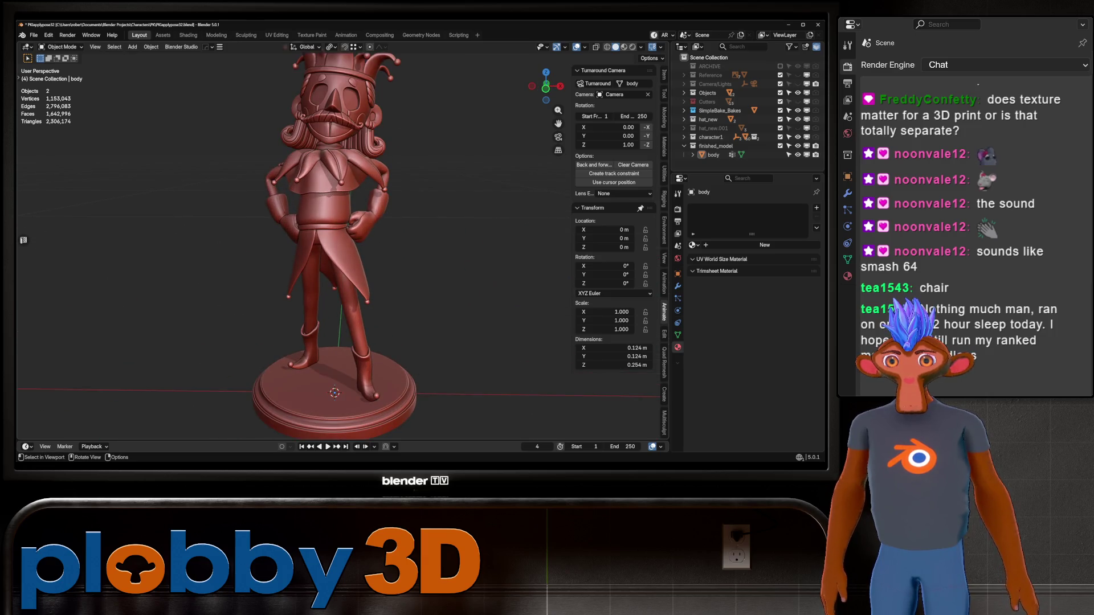
scroll(367, 256, "down", 2)
left_click(369, 257)
mouse_move(368, 257)
middle_mouse_down()
mouse_move(299, 256)
mouse_move(352, 379)
mouse_move(353, 282)
mouse_move(368, 340)
middle_mouse_up()
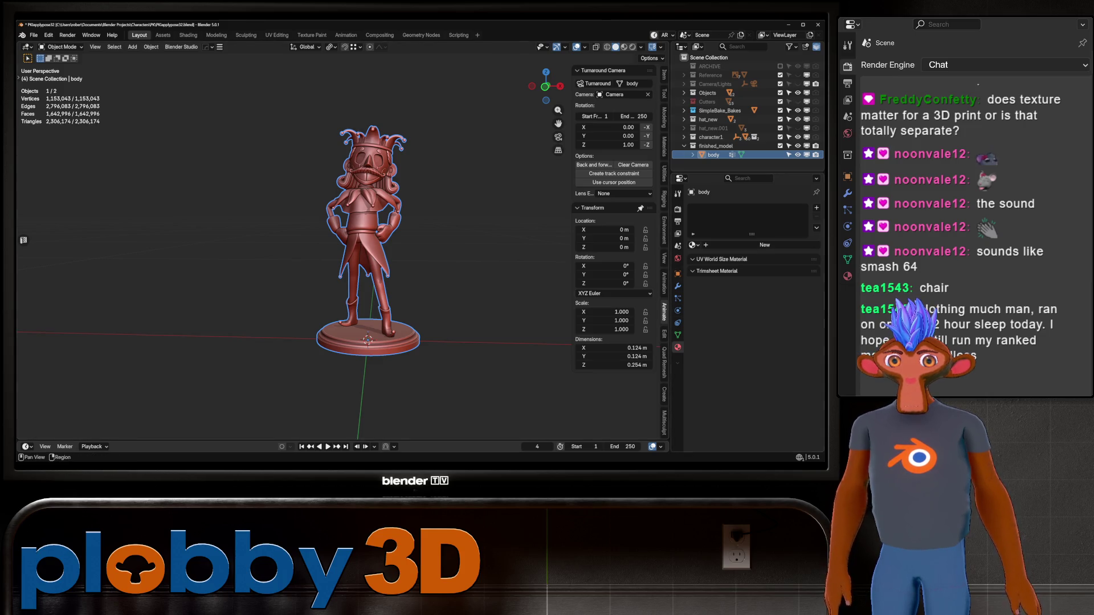
scroll(614, 257, "down", 5)
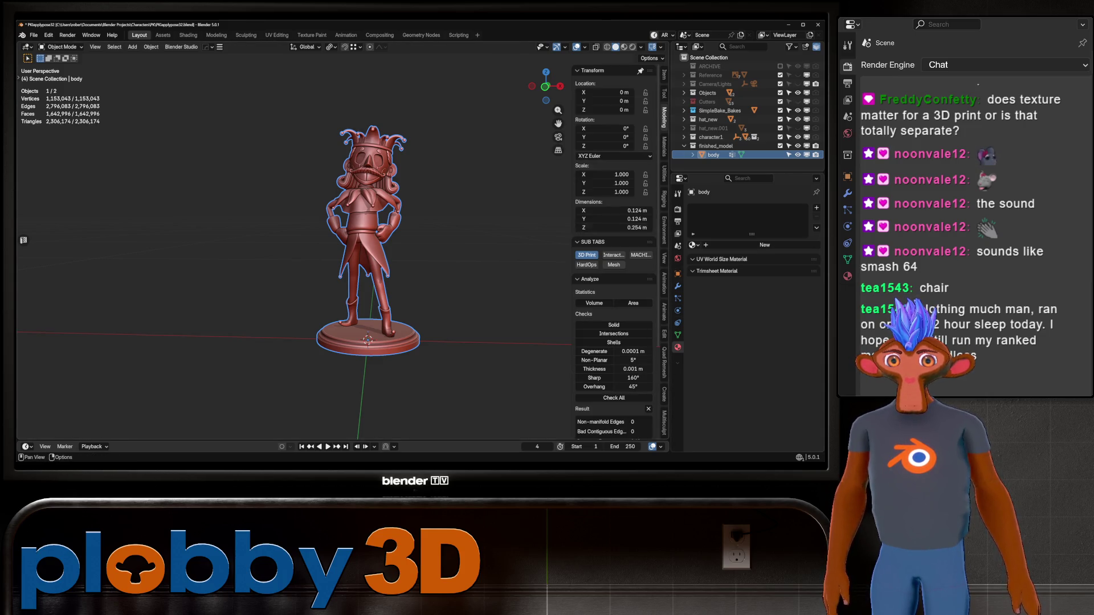
scroll(613, 257, "down", 4)
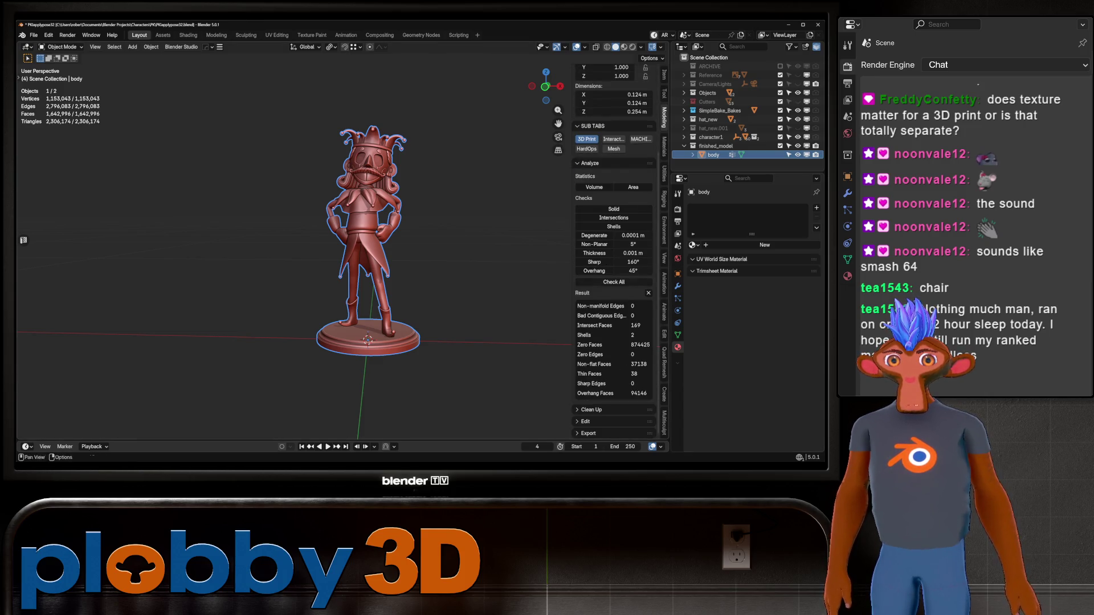
Step: Run Check All in the 3D Print toolbox and enter mesh editing on the body
left_click(614, 283)
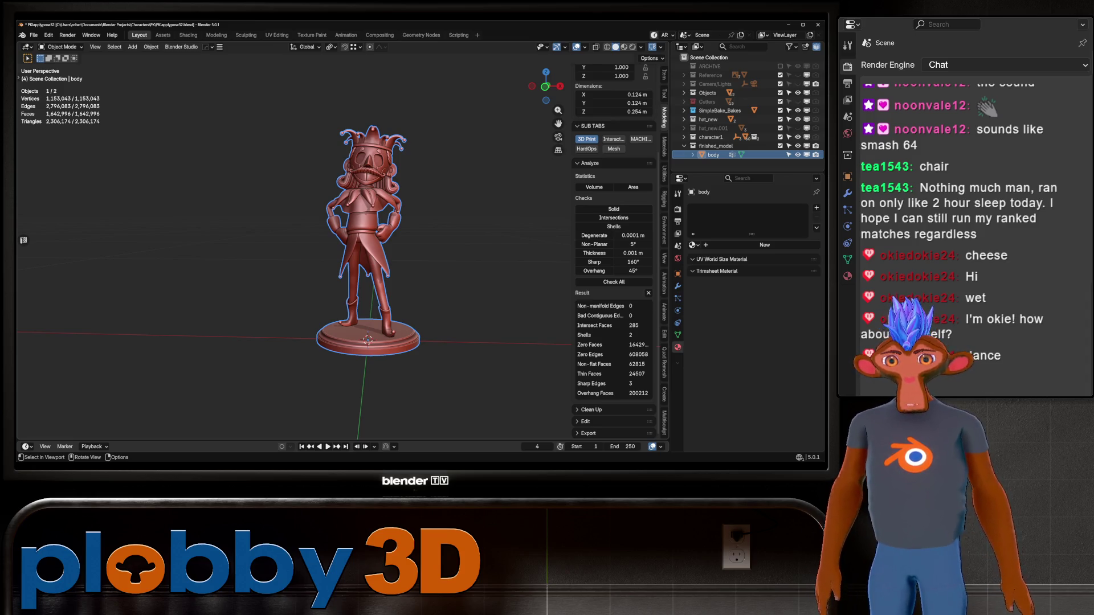
key("Tab")
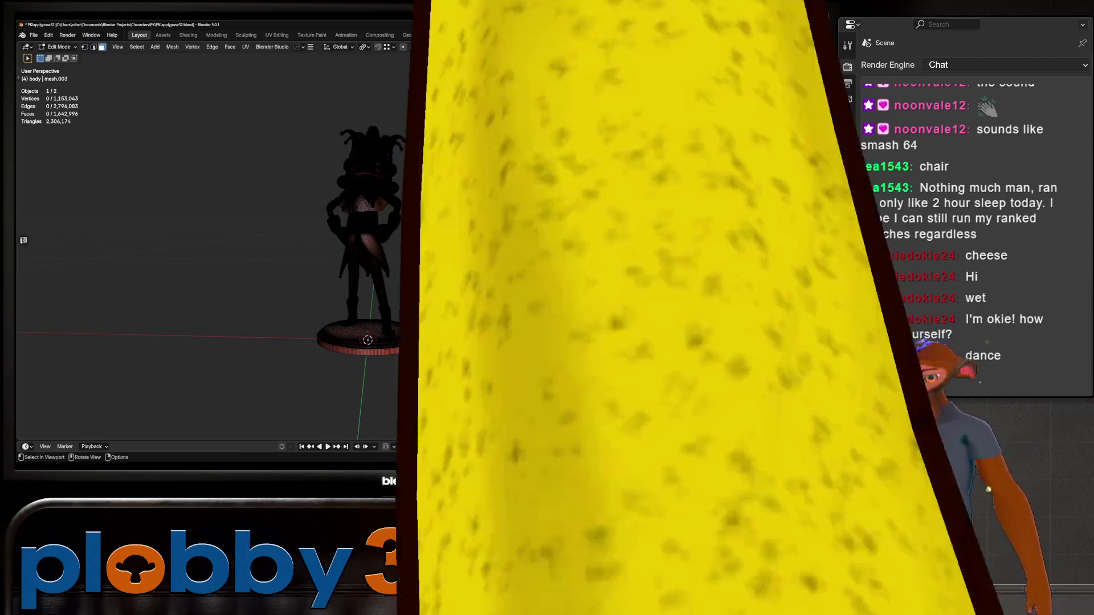
scroll(368, 239, "up", 3)
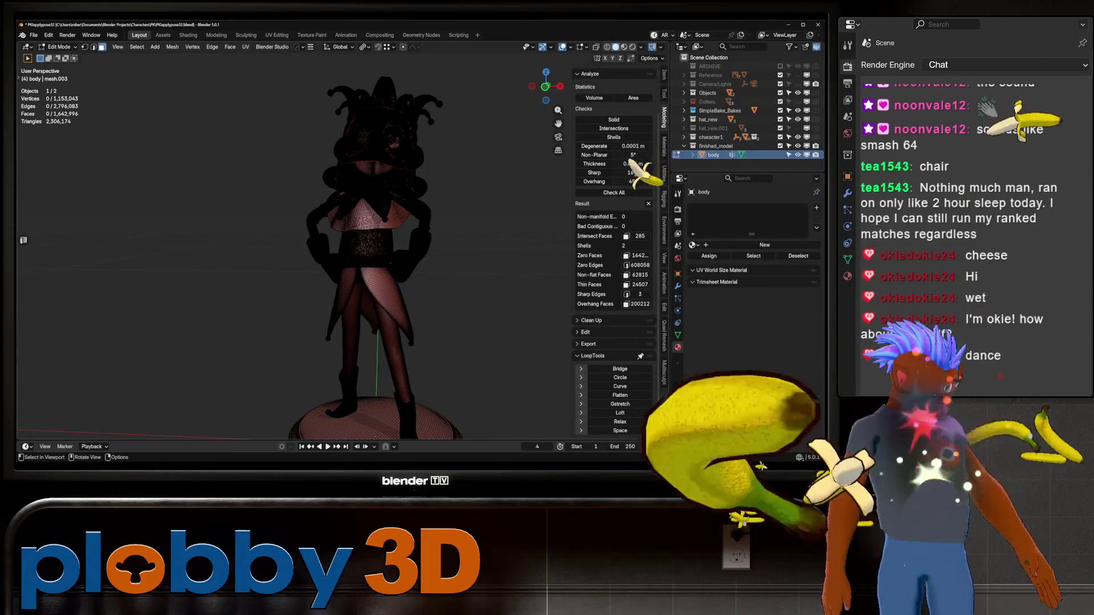
Step: Back in object mode, front view, rename the body object to body_high
key("Tab")
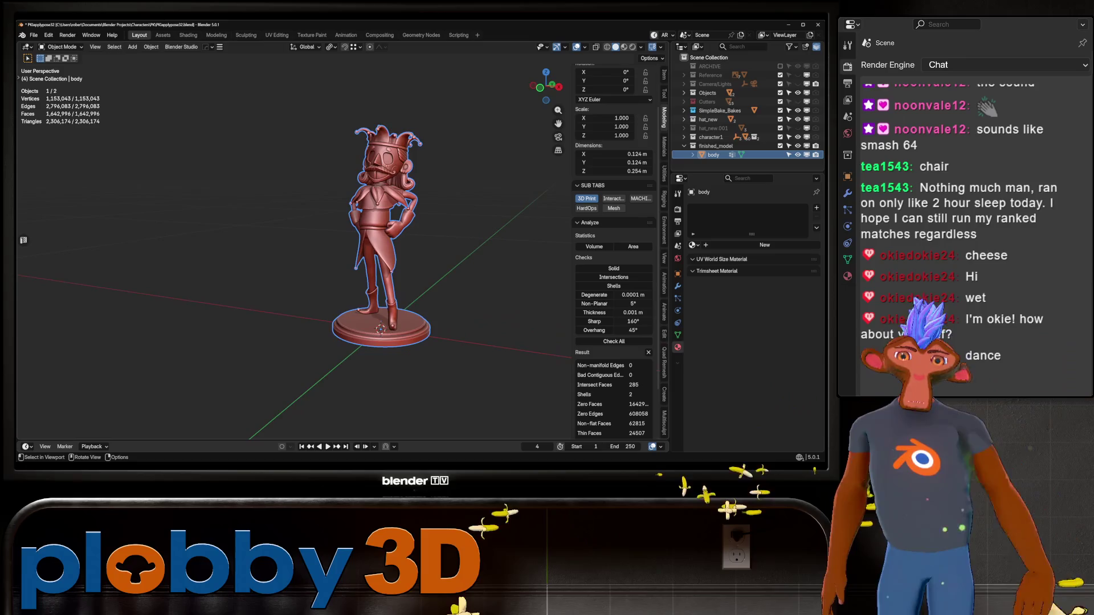
key("KP_1")
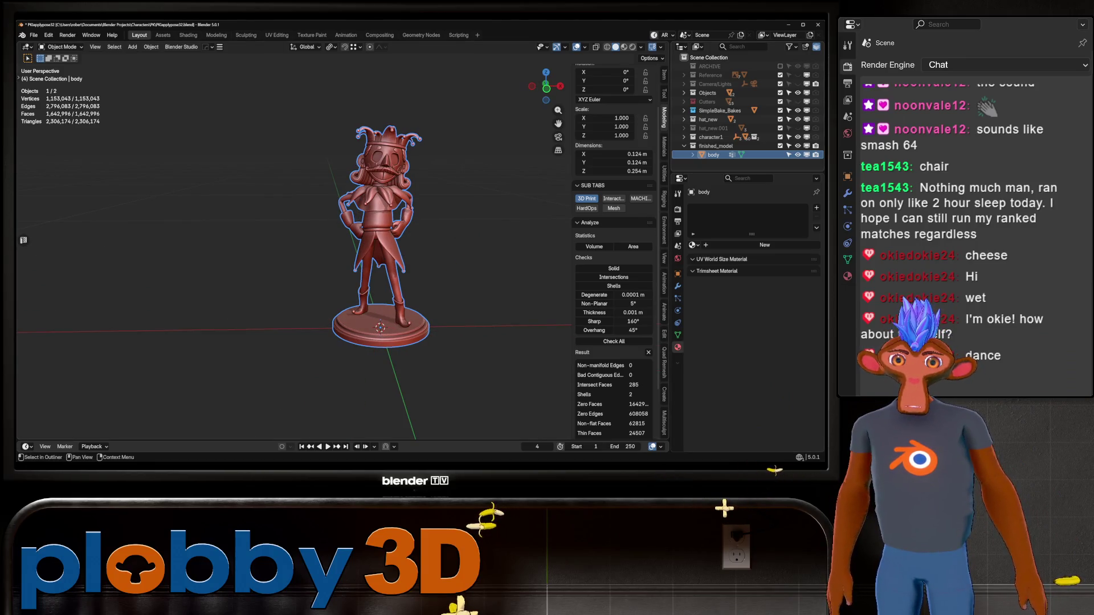
key("F2")
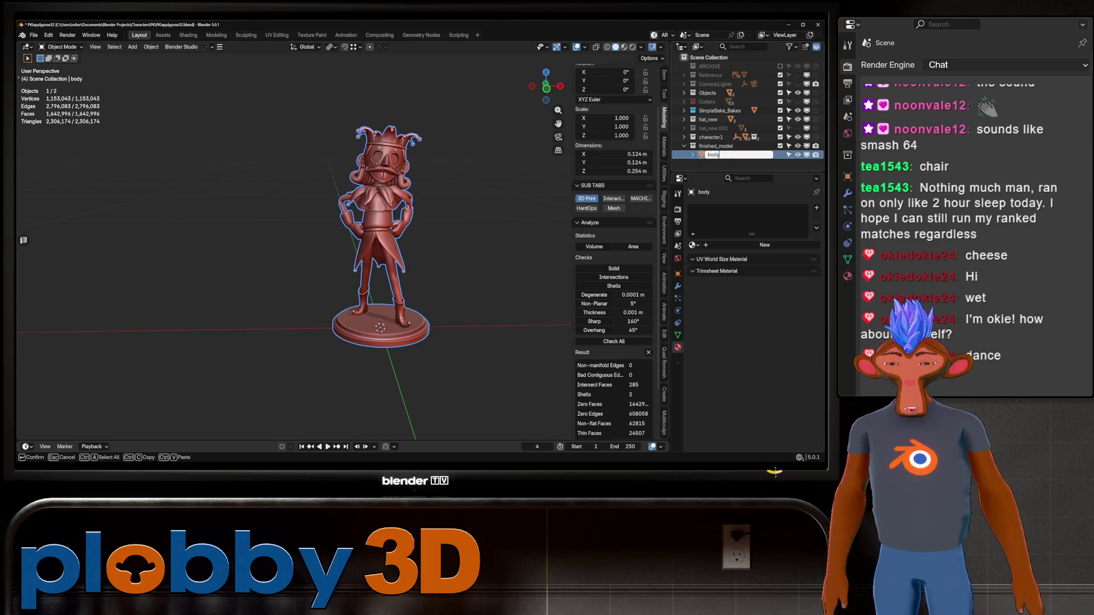
type("_high")
key("Return")
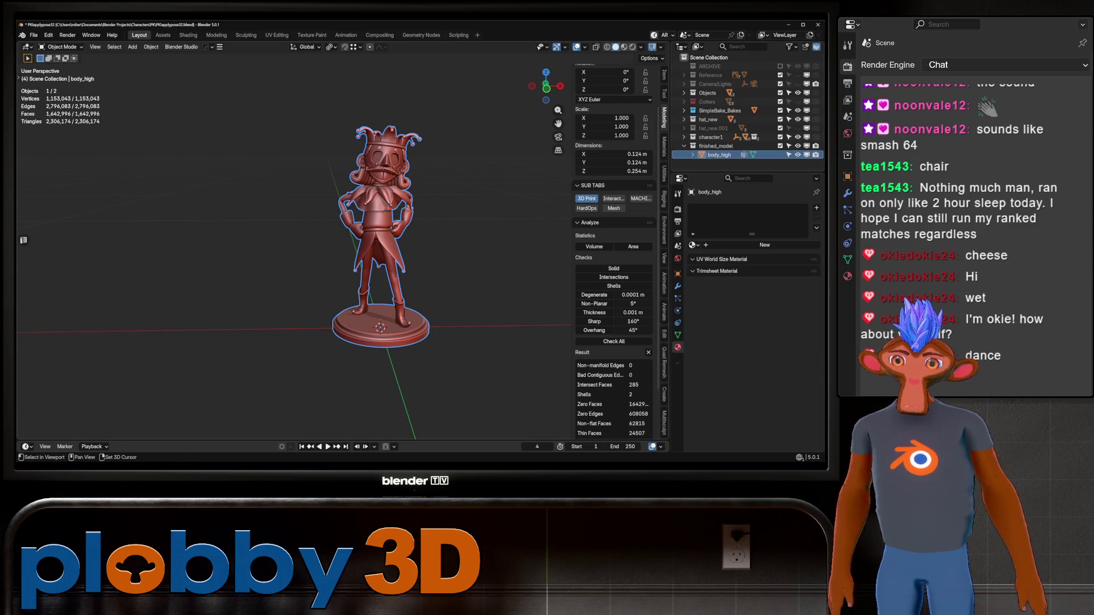
Step: Duplicate body_high in place and name the copy body_low
key("shift+d")
key("Escape")
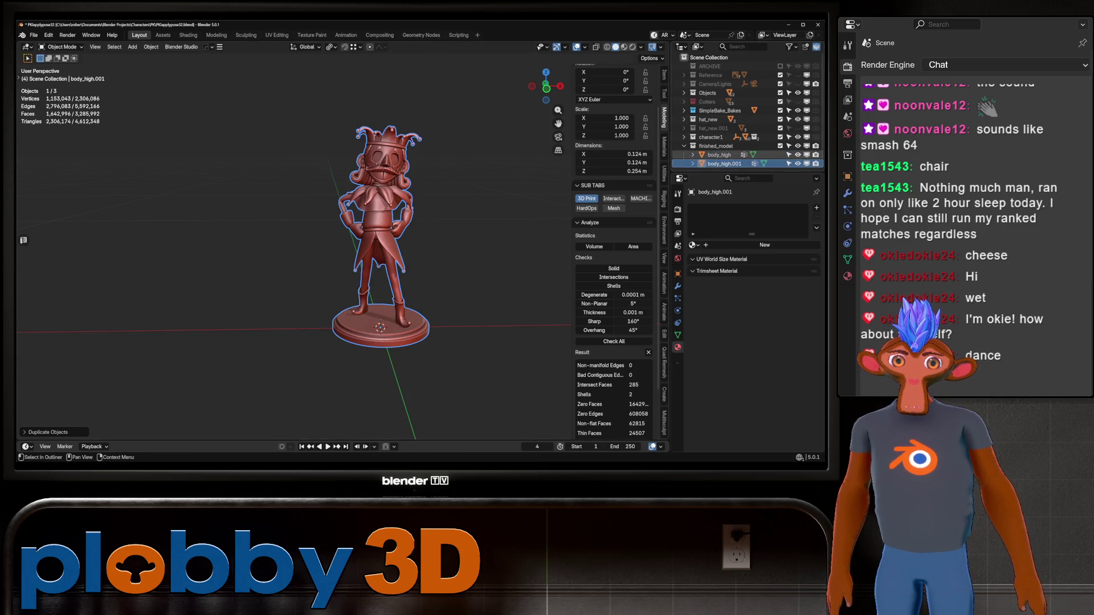
key("F2")
type("body_low")
key("Return")
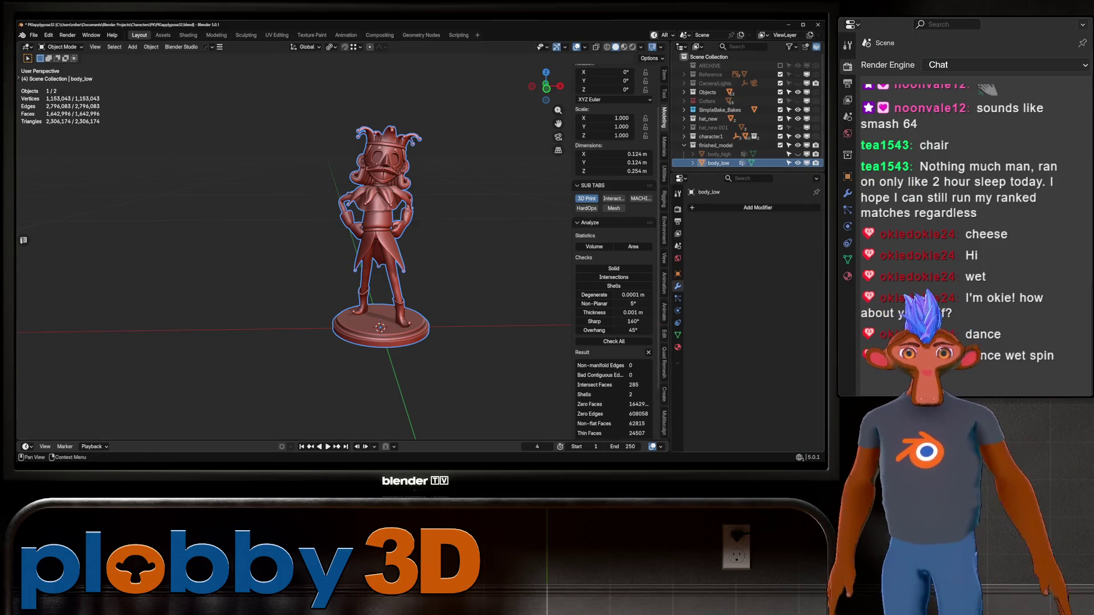
Step: Add a Decimate modifier at ratio 0.5 to body_low and apply it permanently
key("shift+a")
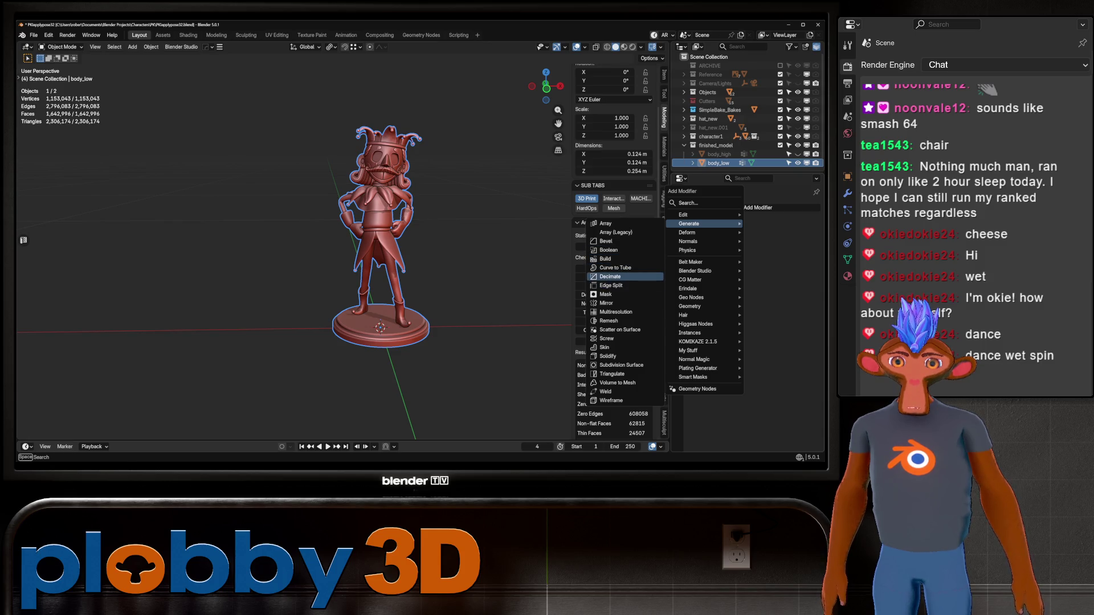
left_click(610, 276)
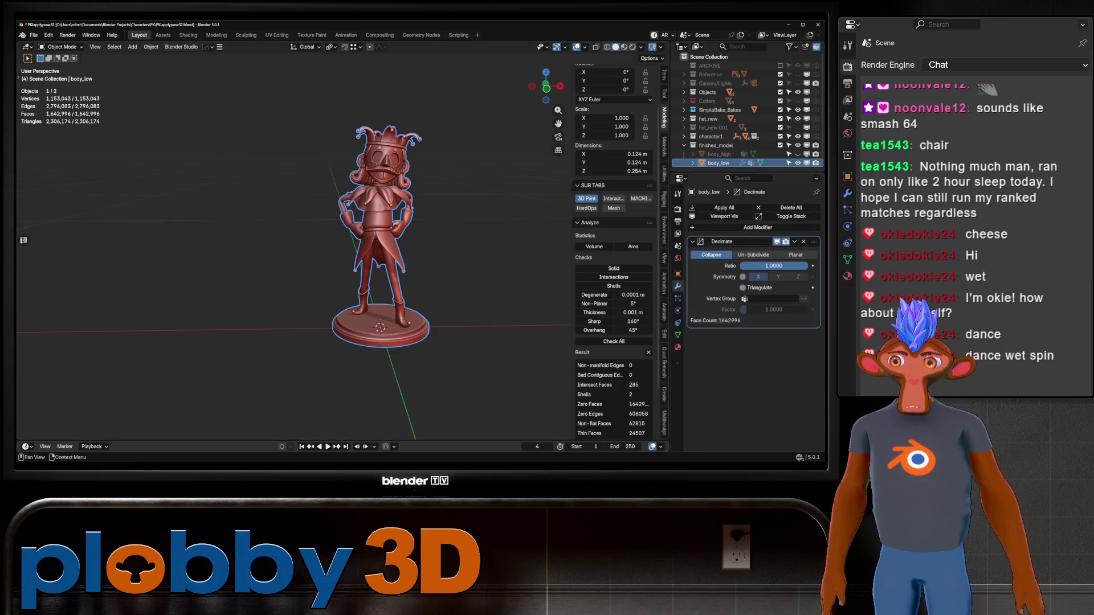
double_click(773, 266)
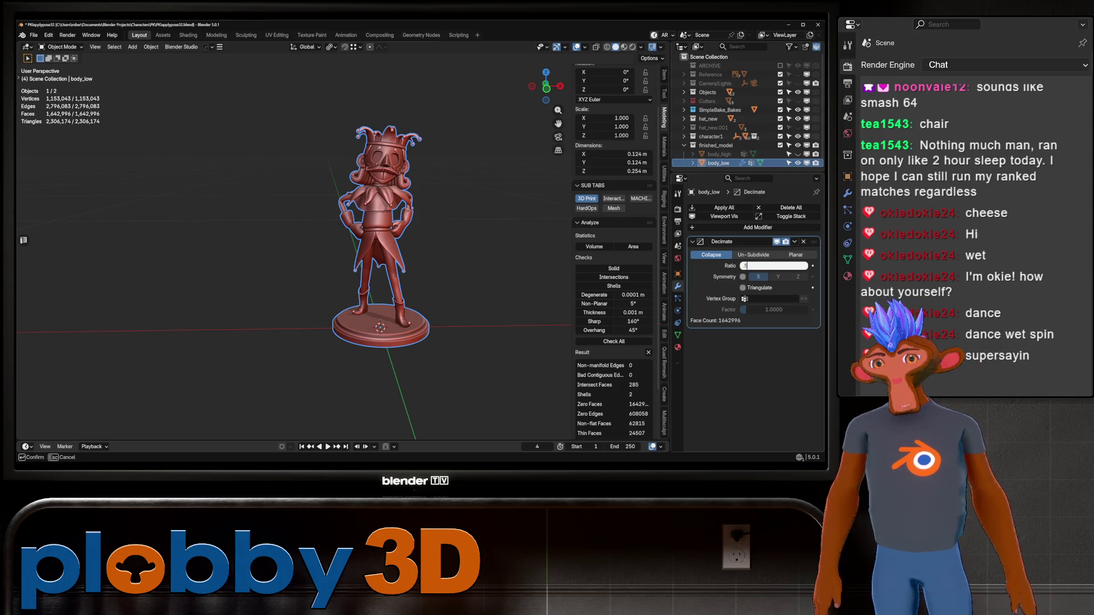
key("Return")
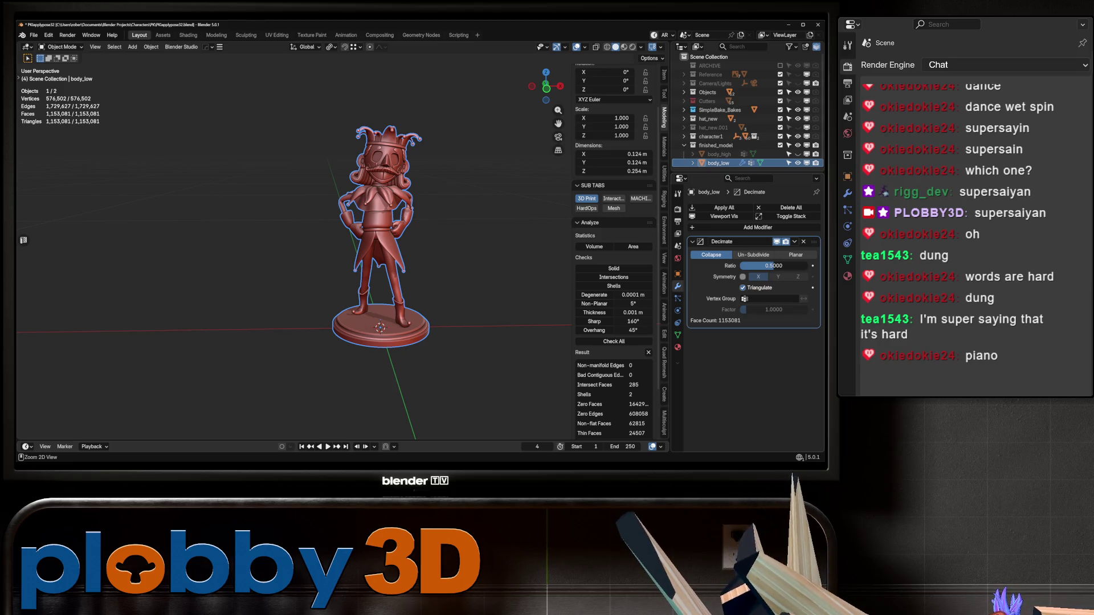
key("ctrl+a")
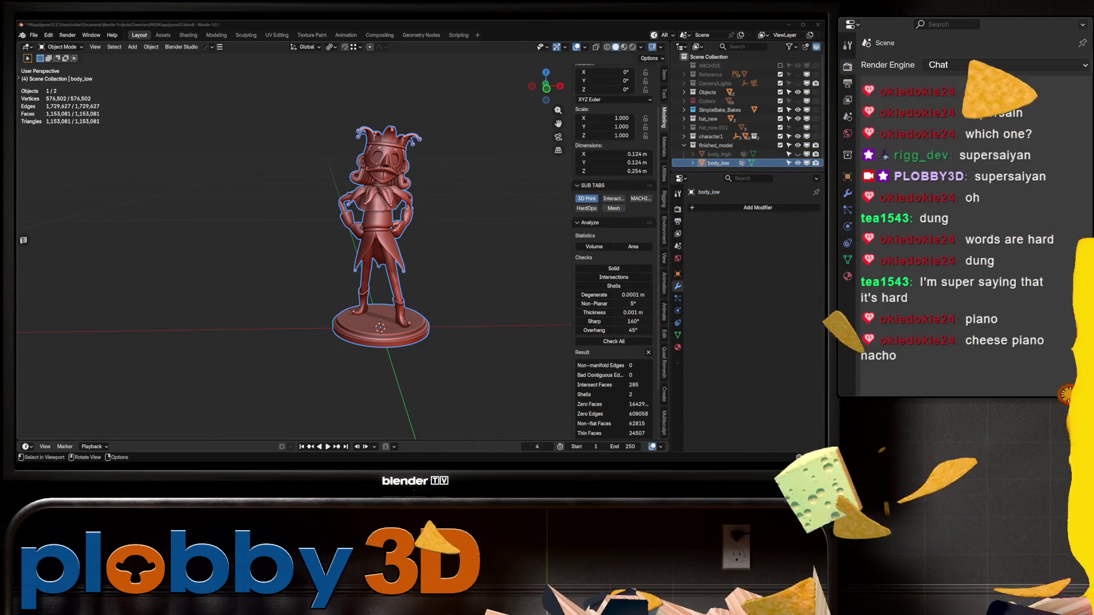
scroll(295, 197, "up", 2)
Step: Enter mesh editing on body_low with all faces selected
right_click(295, 187)
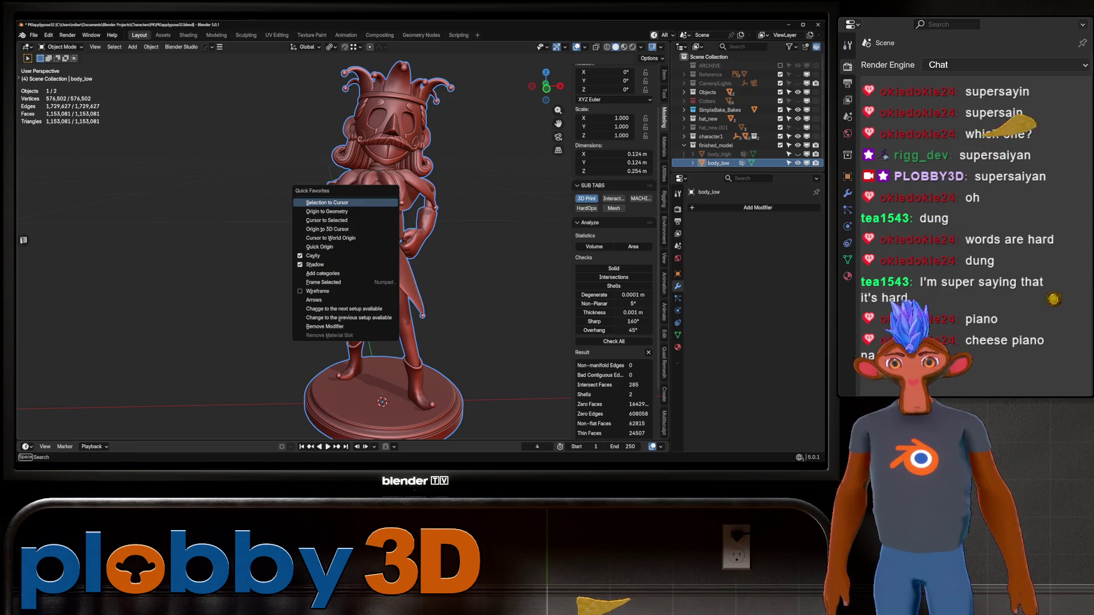
key("Escape")
key("Tab")
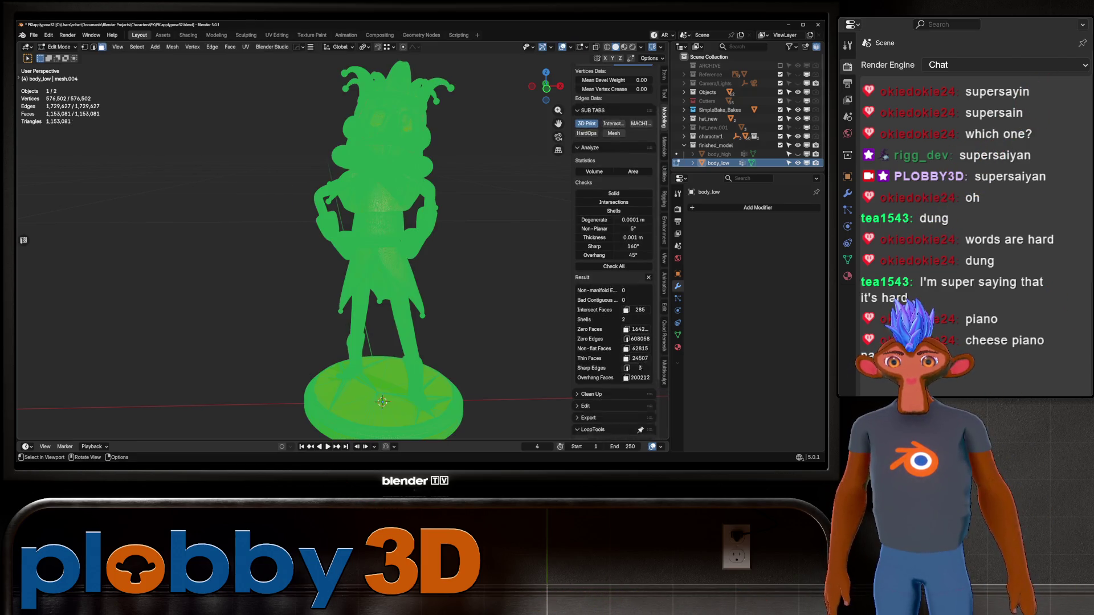
key("Tab")
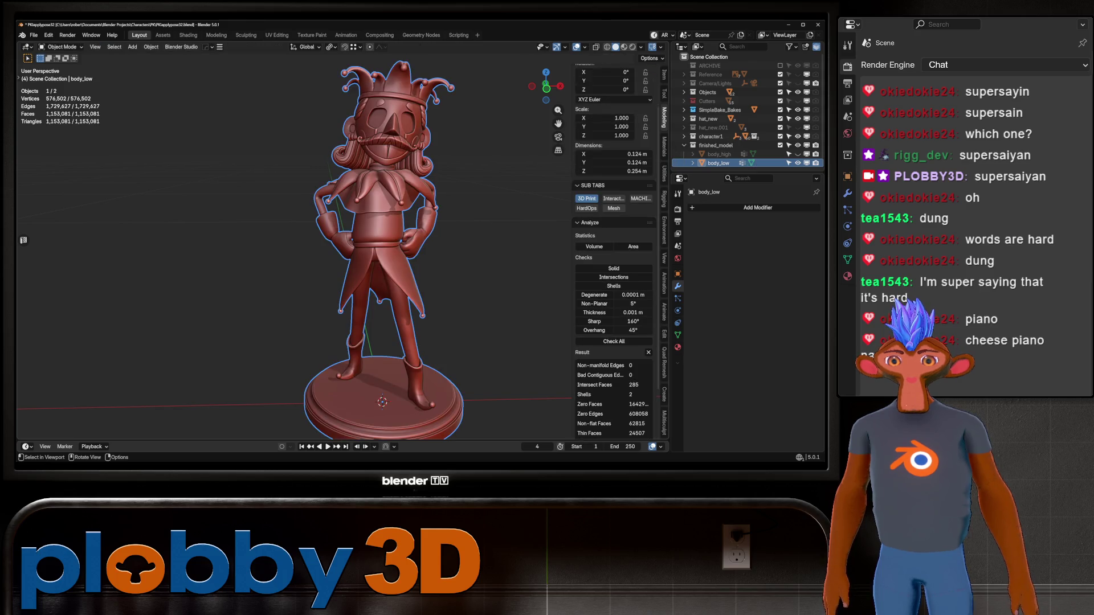
key("Tab")
Step: Triangulate all selected faces of body_low and deselect the mesh
middle_click_drag(382, 402, 374, 379)
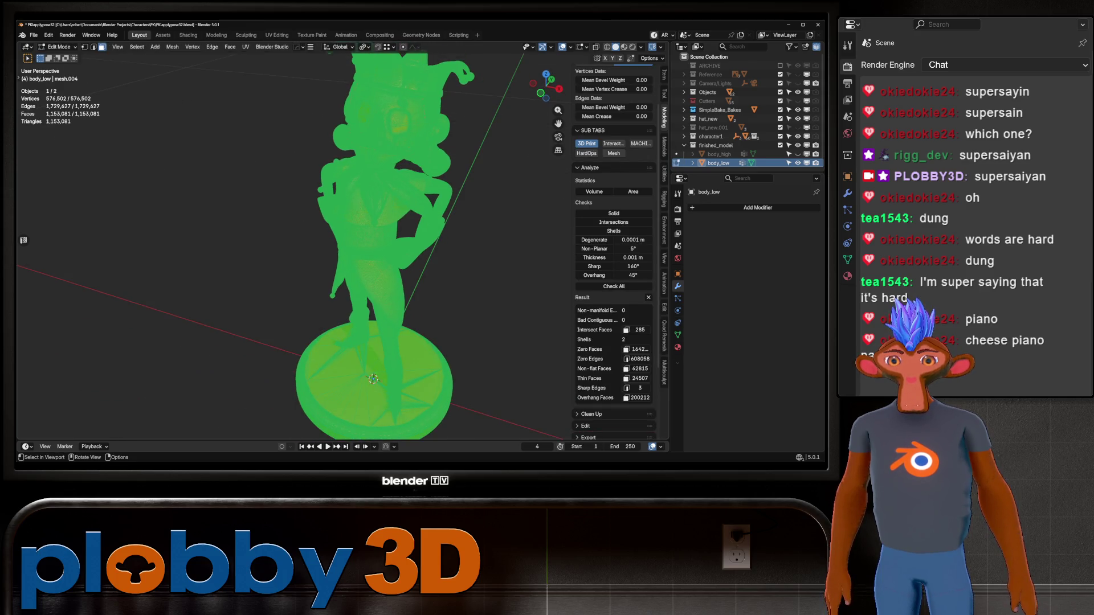
right_click(374, 379)
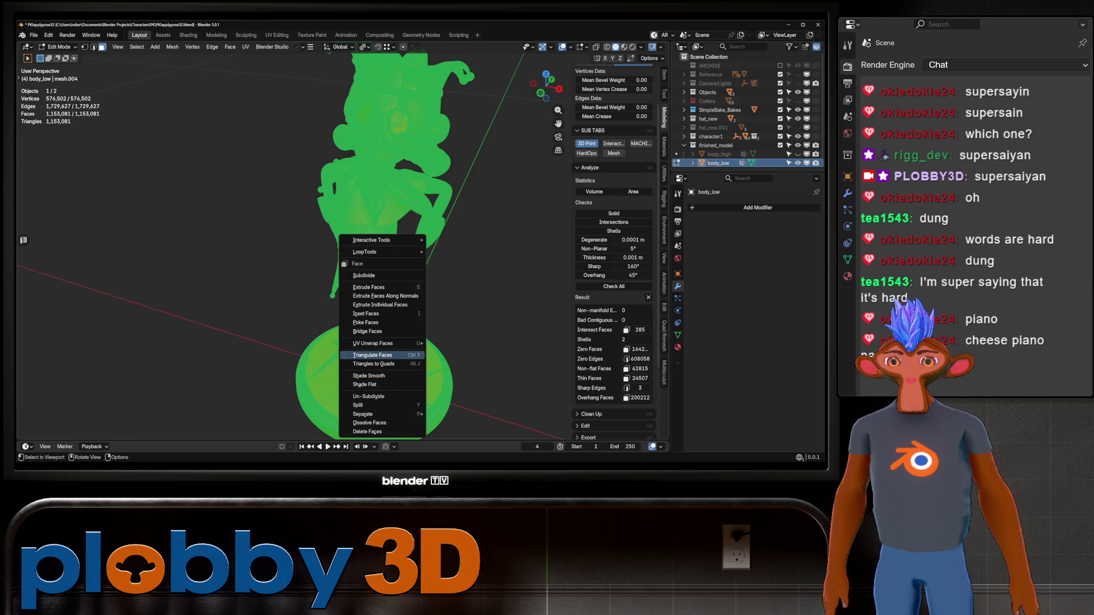
left_click(376, 355)
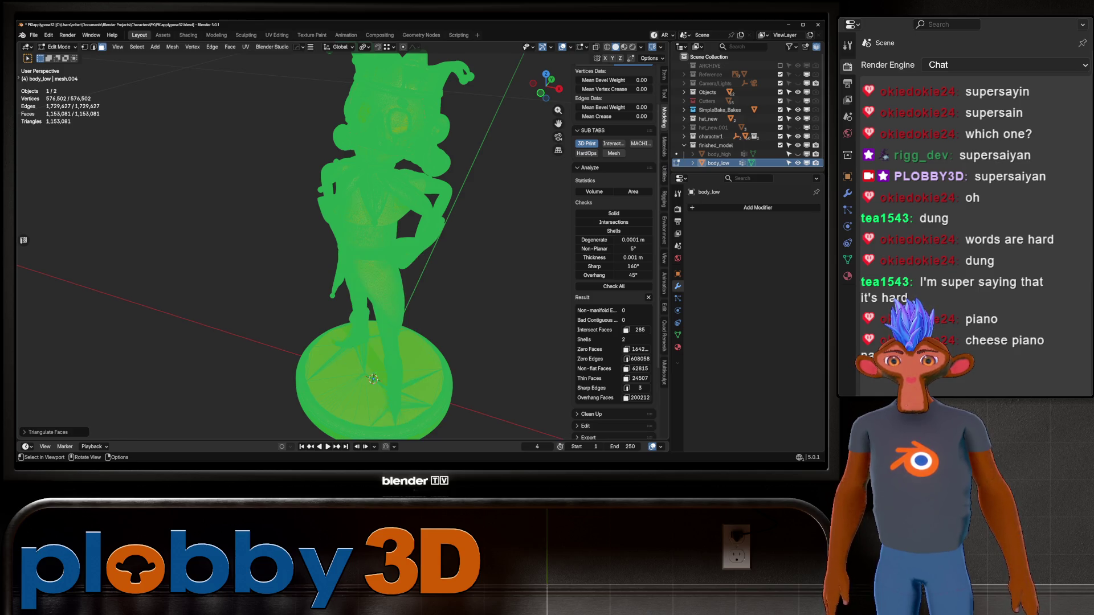
left_click(47, 432)
key("alt+a")
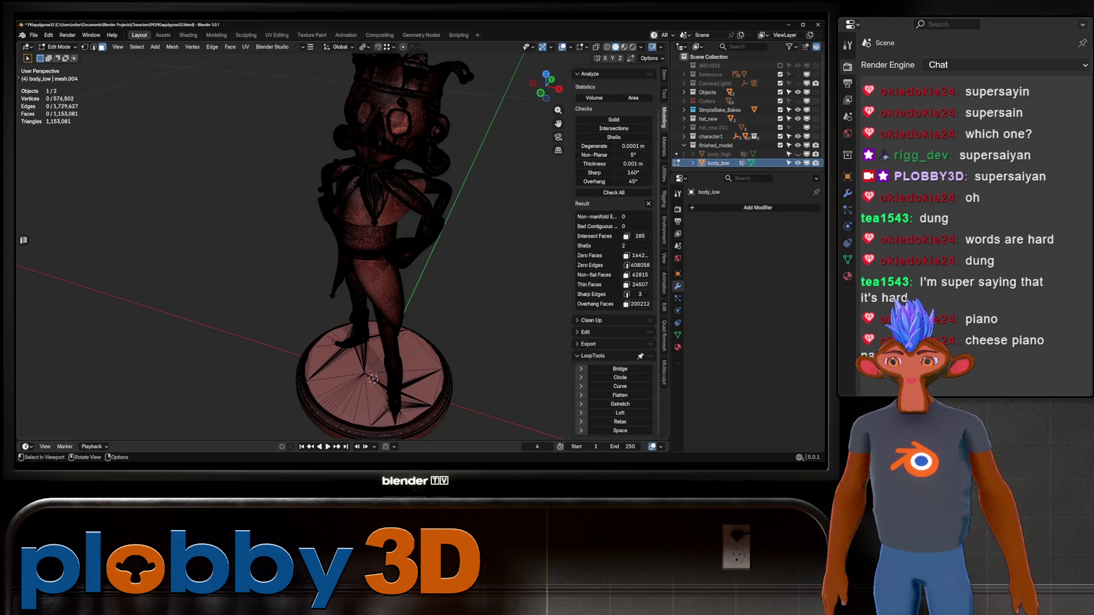
Step: From front view, run three MACHIN3 Clean Up passes on the whole body_low mesh
key("KP_1")
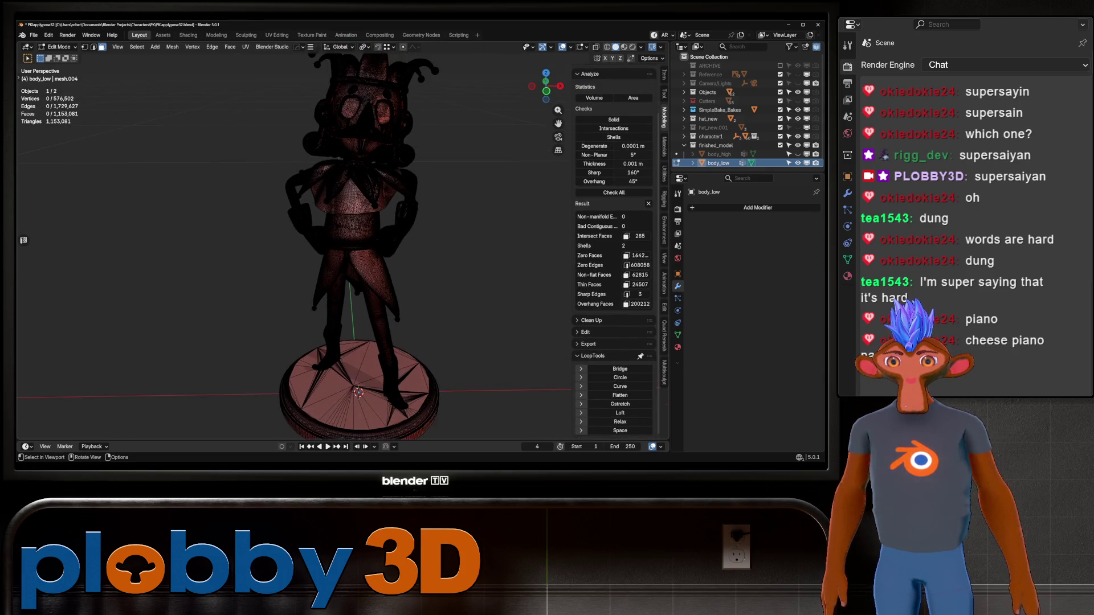
key("a")
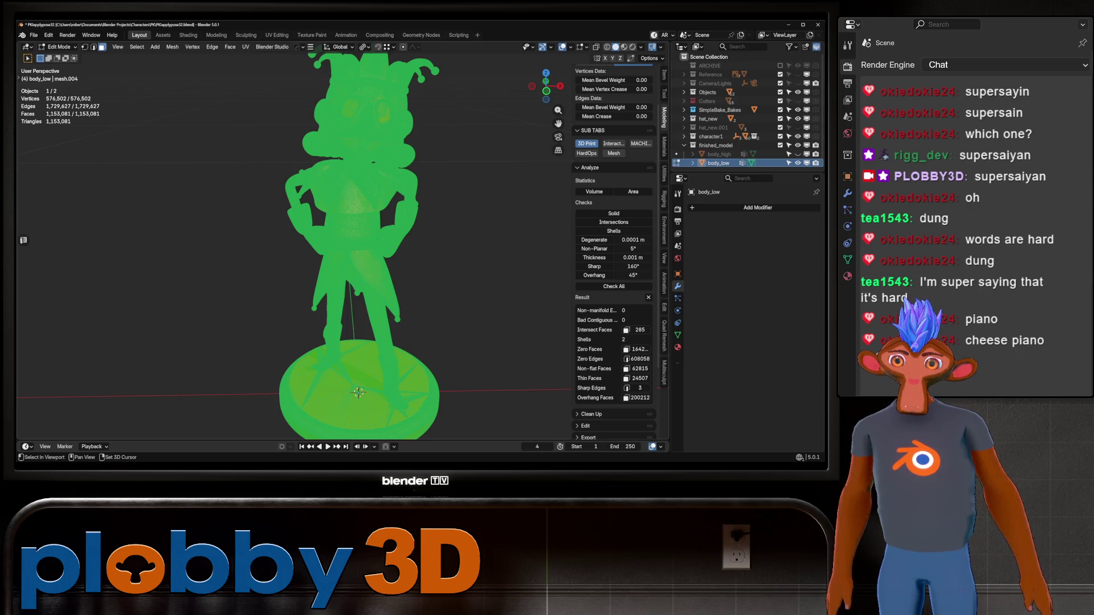
key("3")
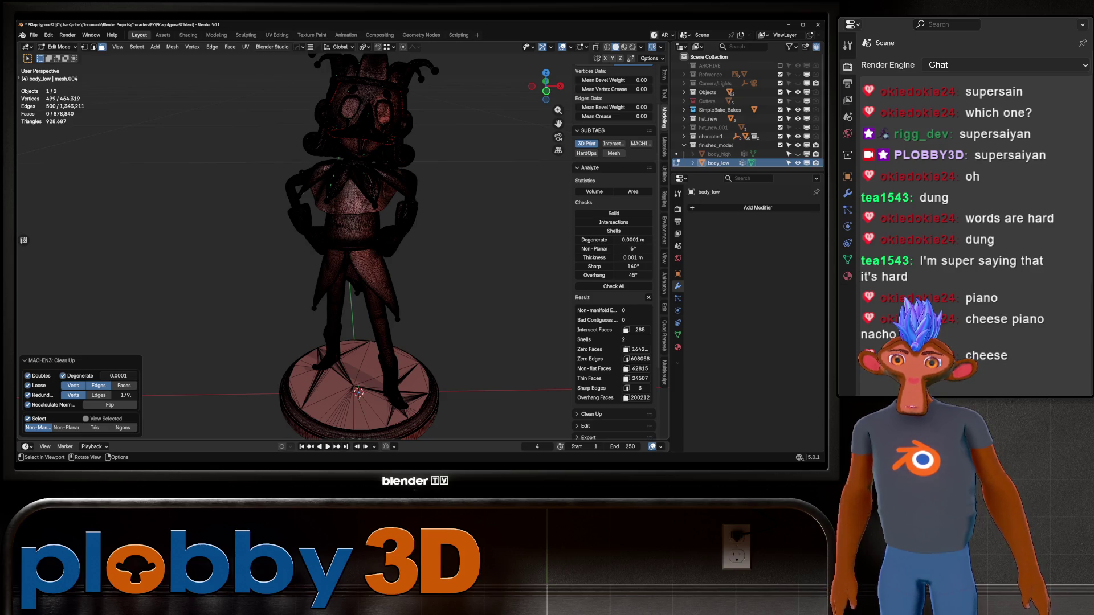
key("a")
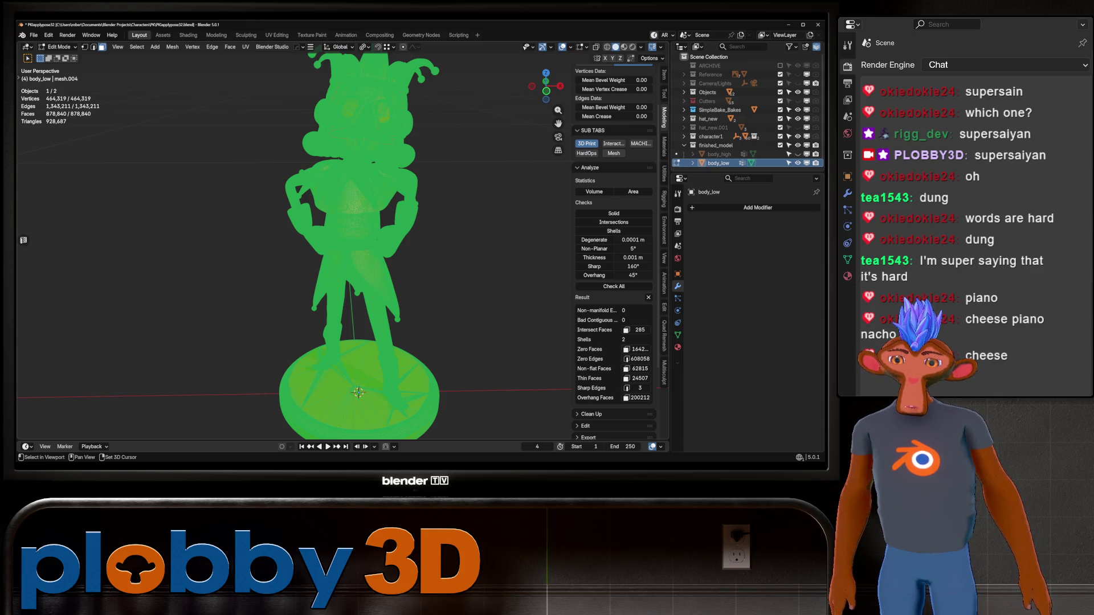
key("3")
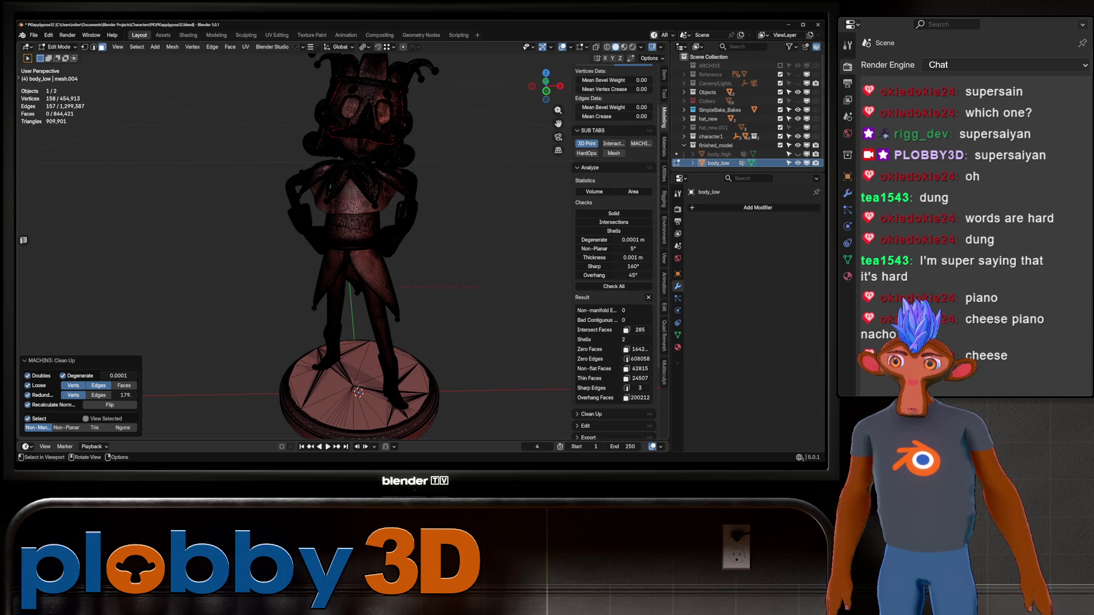
key("a")
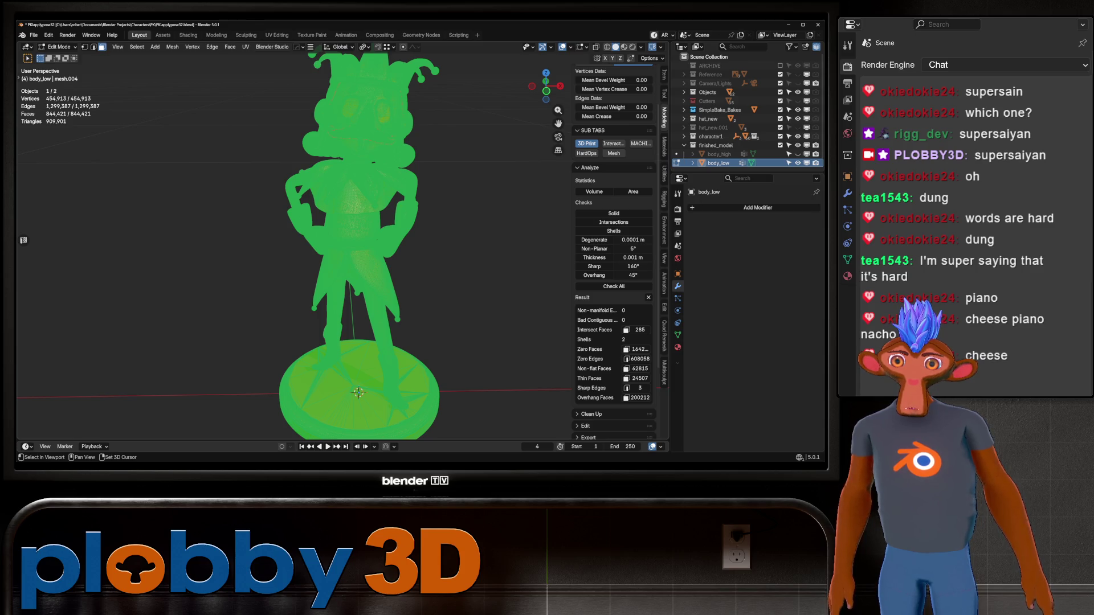
key("3")
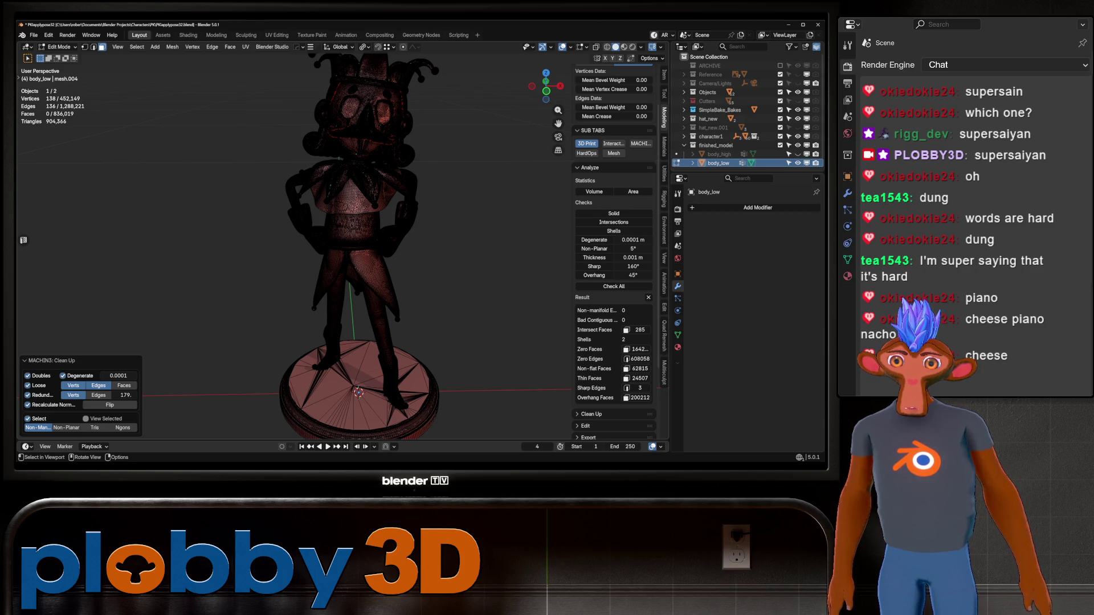
Step: Run further cleanup passes until body_low settles at about 450,724 vertices
key("a")
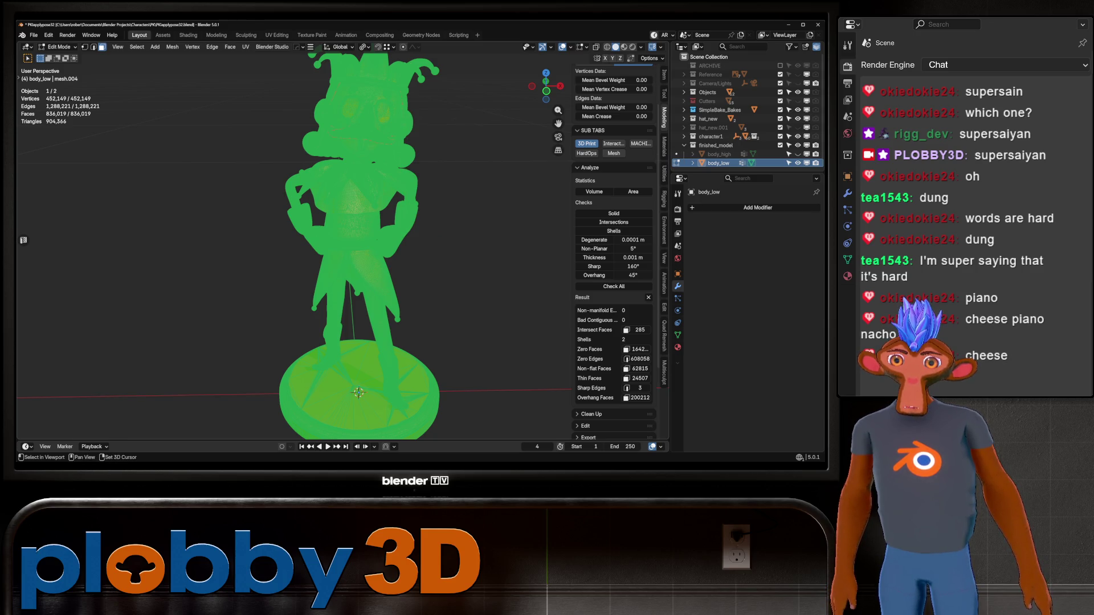
key("3")
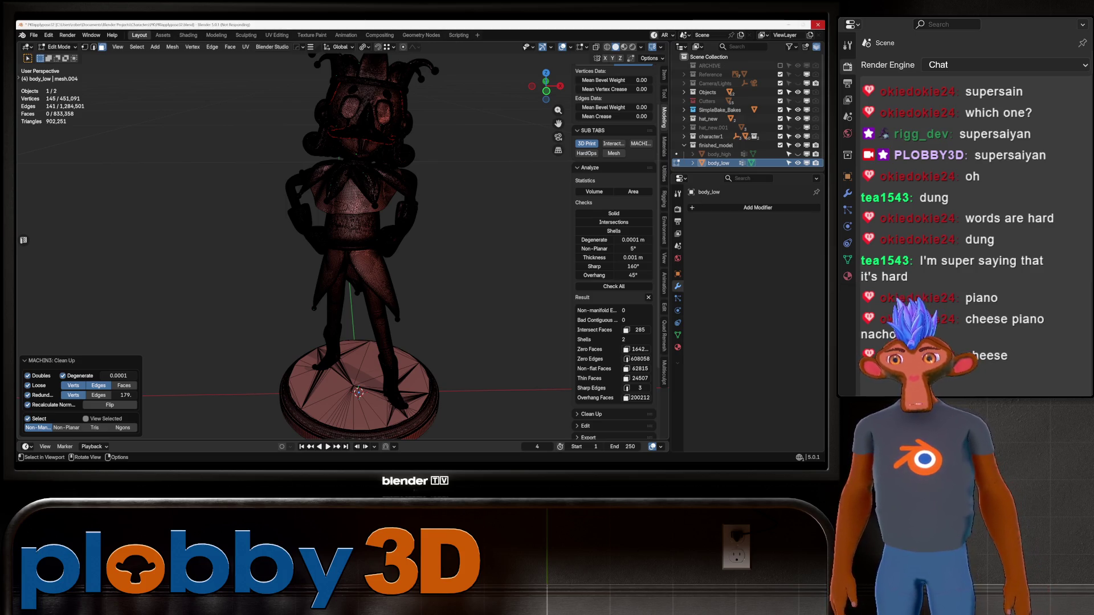
key("ctrl+z")
key("a")
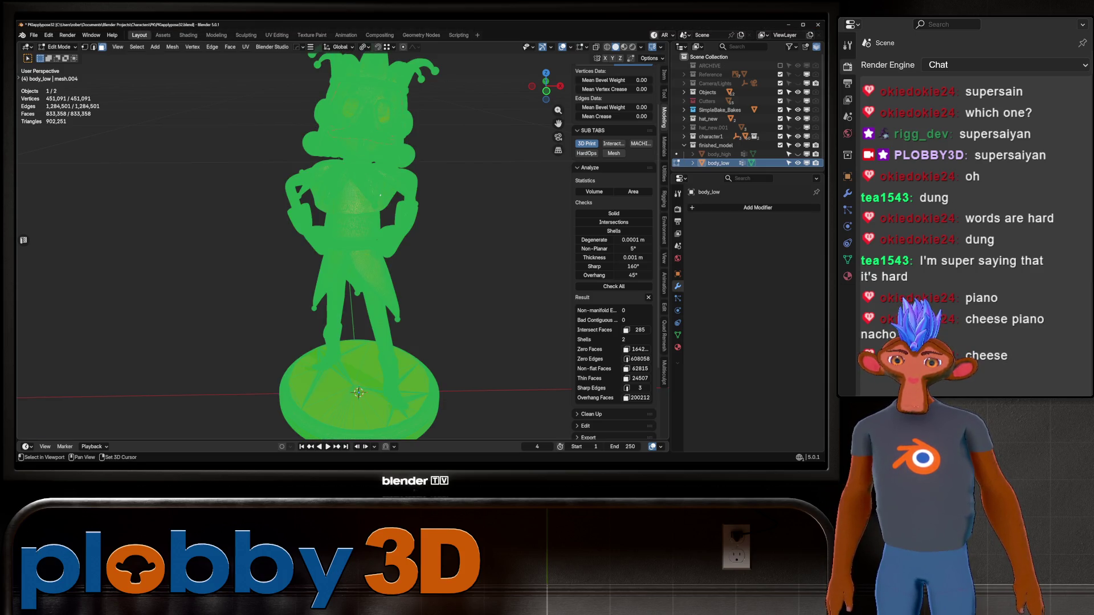
key("3")
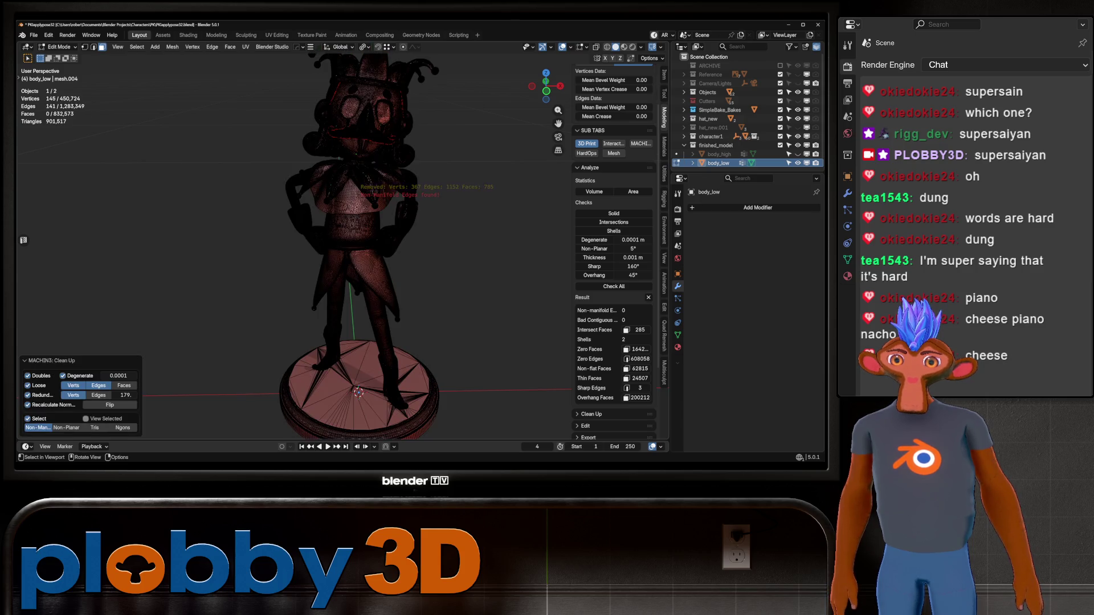
Step: Inspect the jester mesh in X-ray wireframe and return to object mode
mouse_move(368, 256)
middle_mouse_down()
mouse_move(411, 239)
mouse_move(402, 256)
middle_mouse_up()
scroll(367, 256, "up", 3)
scroll(367, 256, "up", 2)
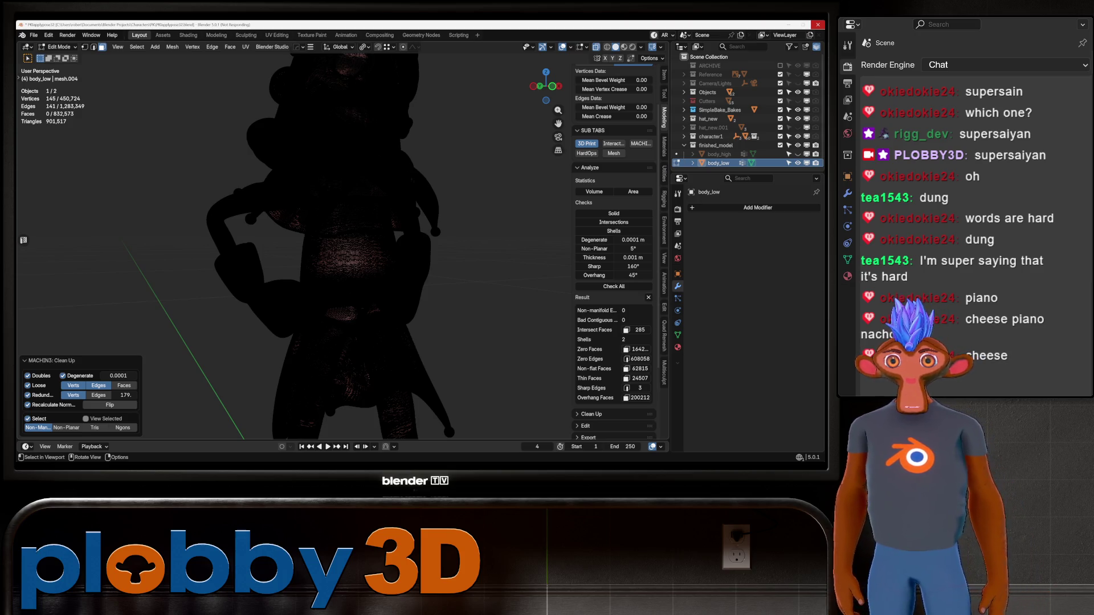
key("alt+z")
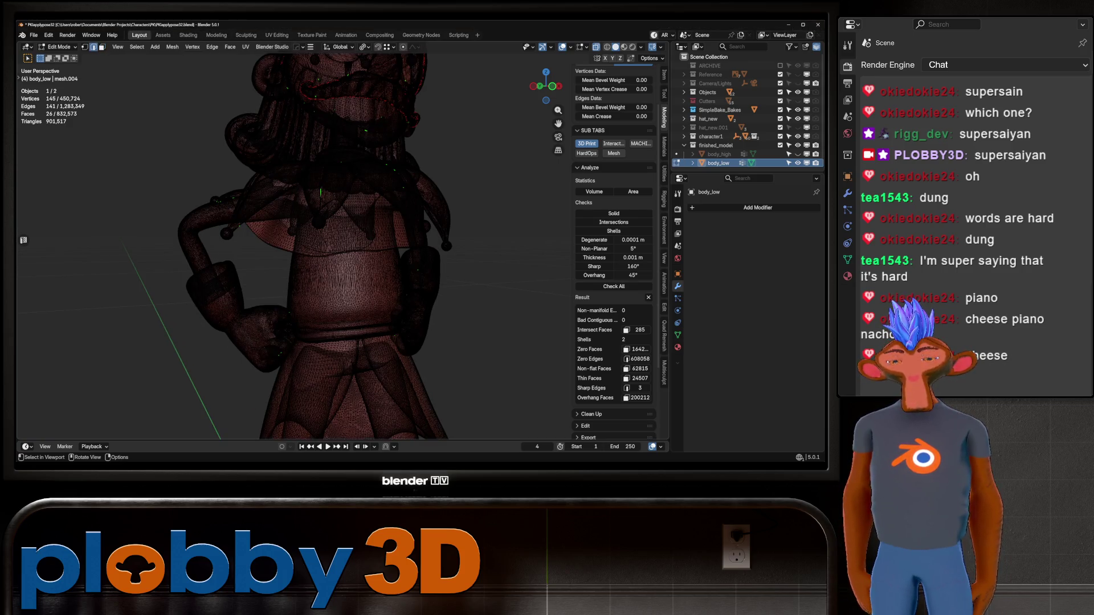
key("Tab")
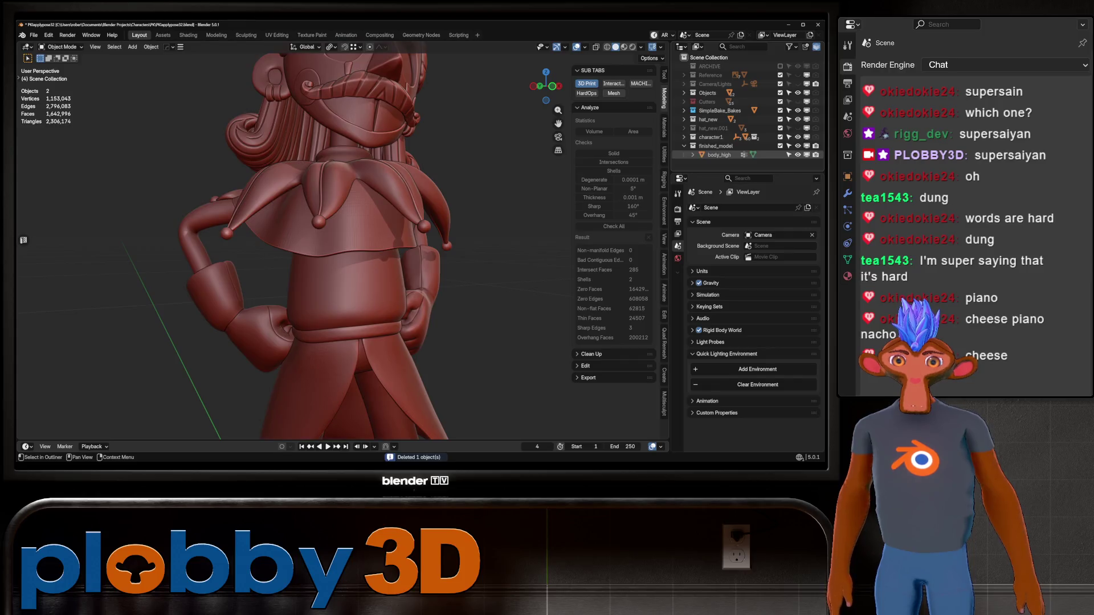
Step: Delete body_low and enter face editing on the body_high mesh
key("x")
middle_click_drag(384, 257, 342, 248)
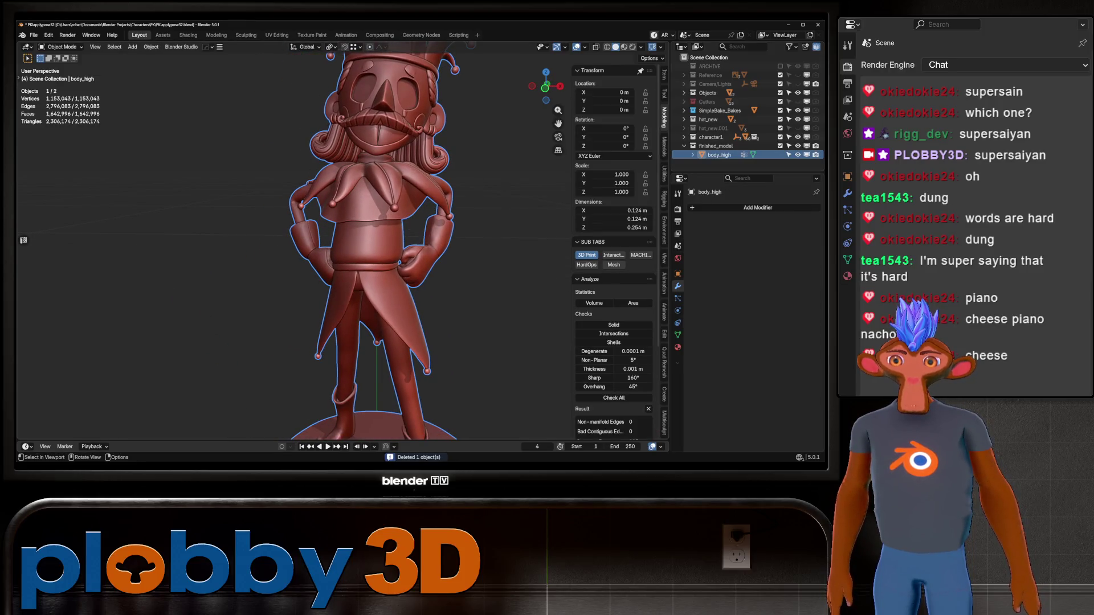
key("Tab")
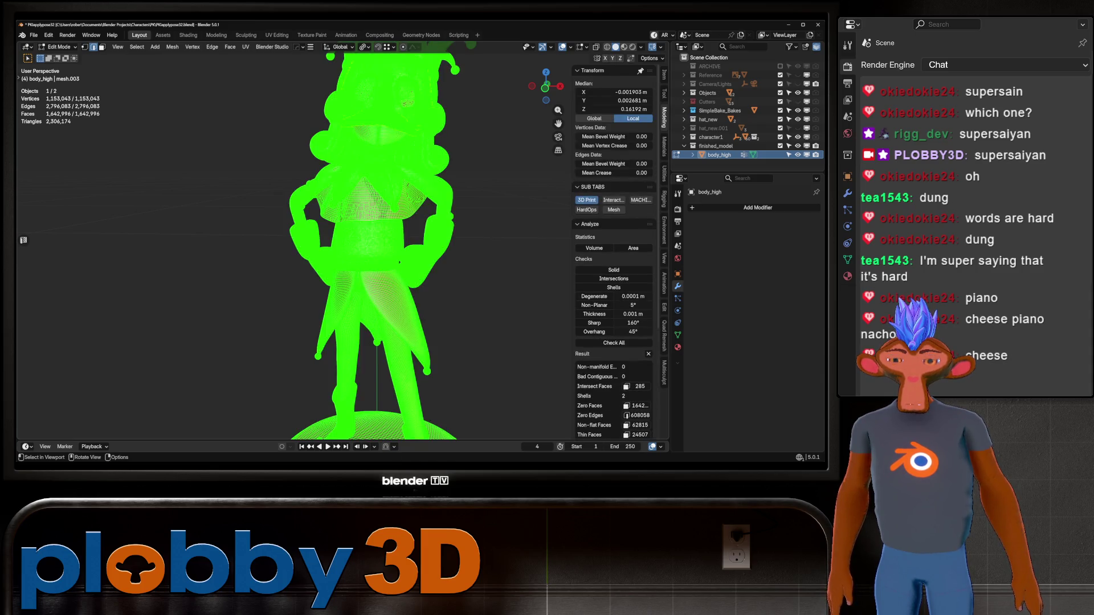
key("3")
Step: Triangulate all faces of body_high and save the project
key("ctrl+f")
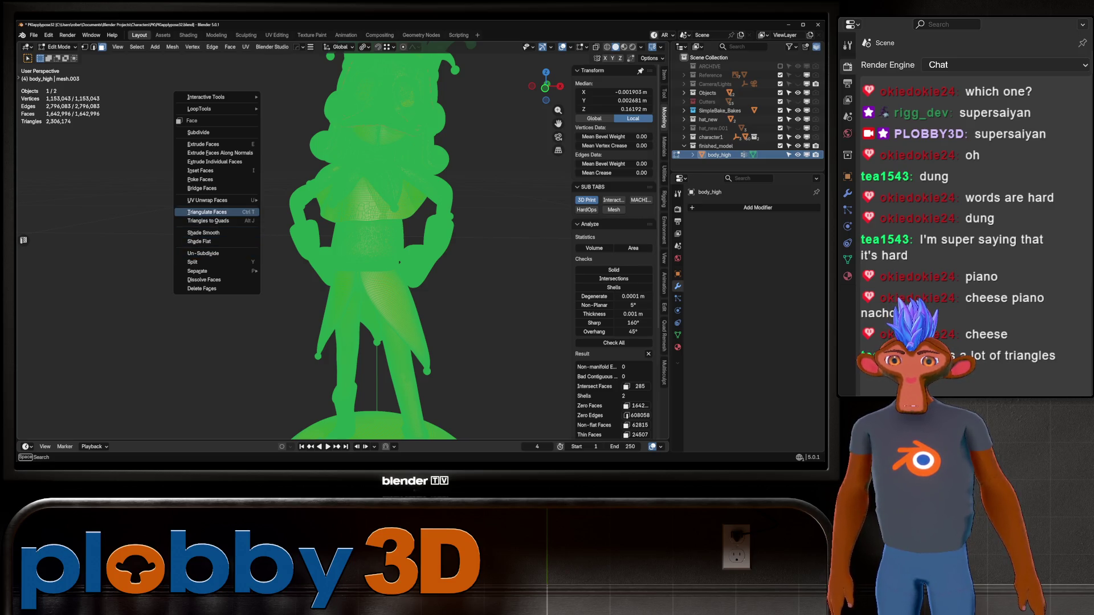
left_click(207, 212)
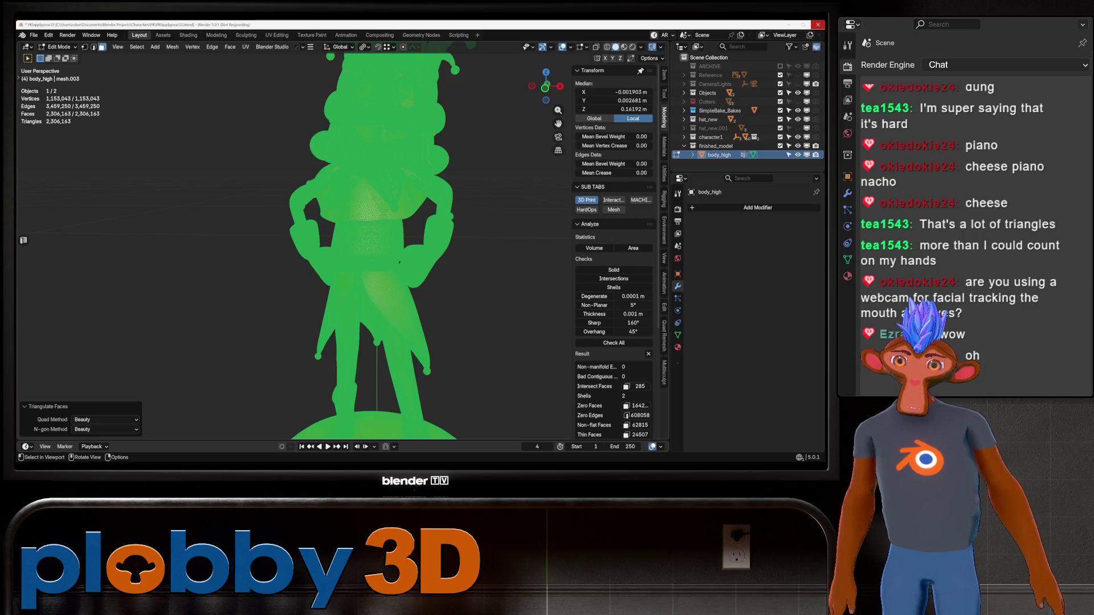
key("ctrl+s")
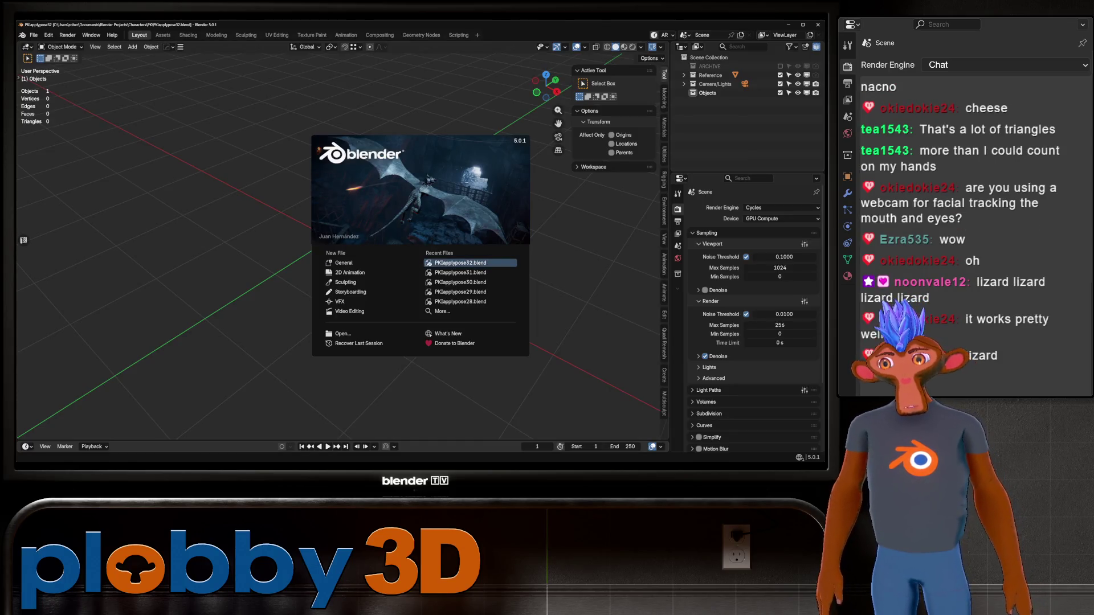
Step: Reopen the latest jester project and recover its most recent auto-saved version
left_click(461, 262)
scroll(299, 240, "up", 5)
scroll(299, 240, "down", 5)
middle_click_drag(342, 257, 256, 299, "shift")
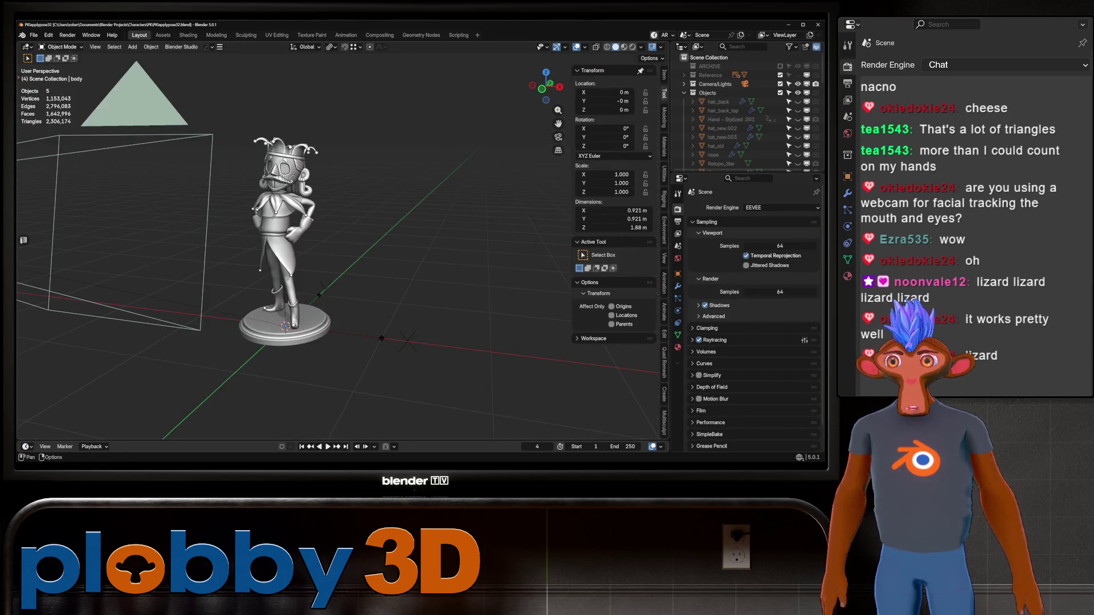
left_click(33, 35)
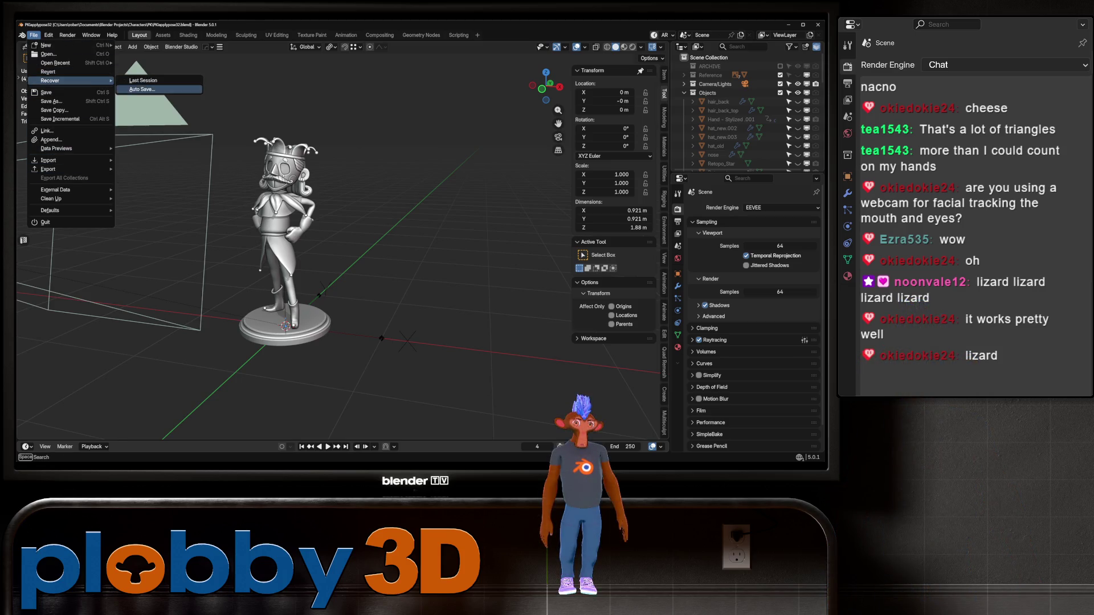
left_click(143, 89)
key("Escape")
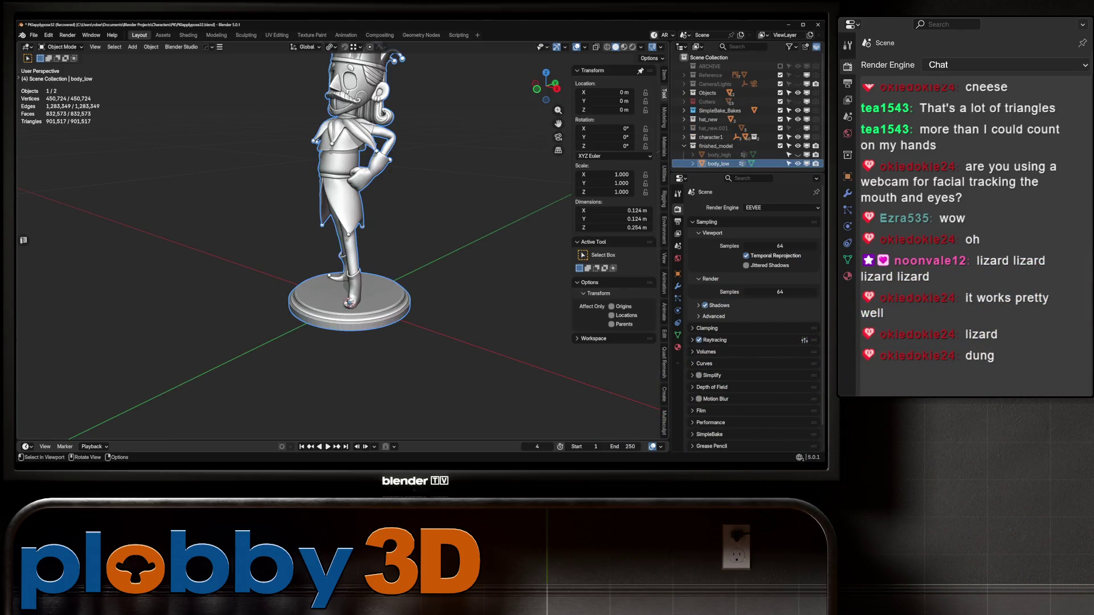
Step: Delete body_low, keep a hidden in-place duplicate of body_high, and select the original
key("x")
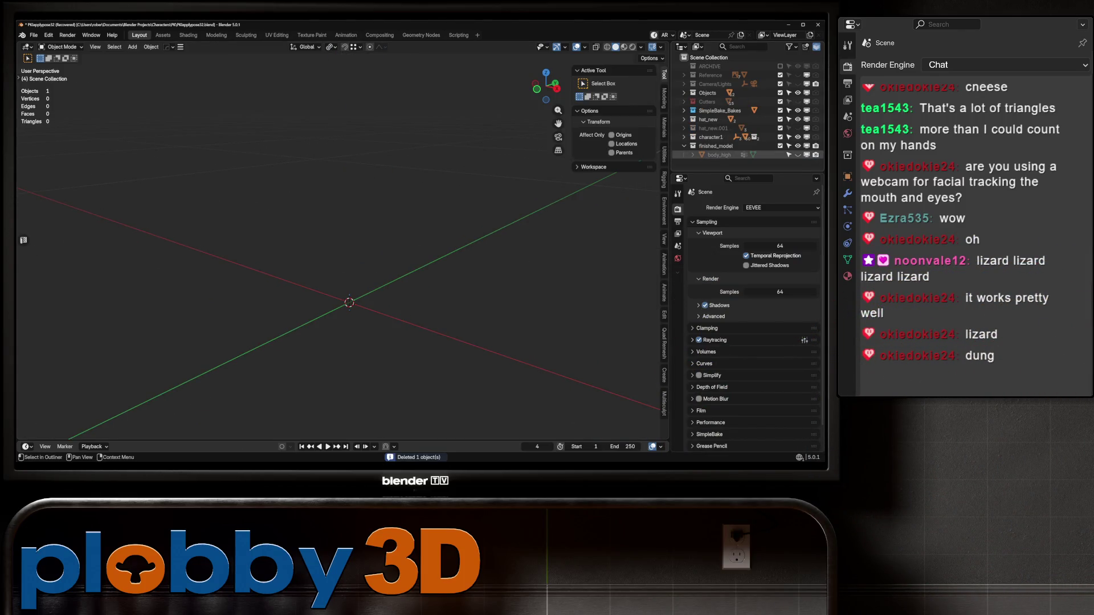
key("ctrl+z")
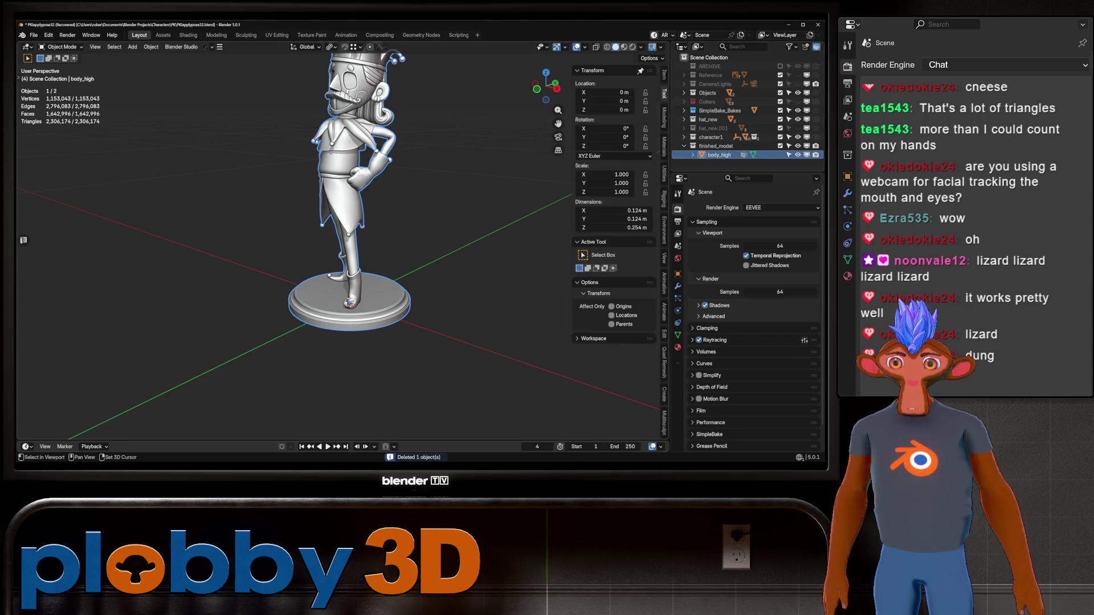
key("shift+d")
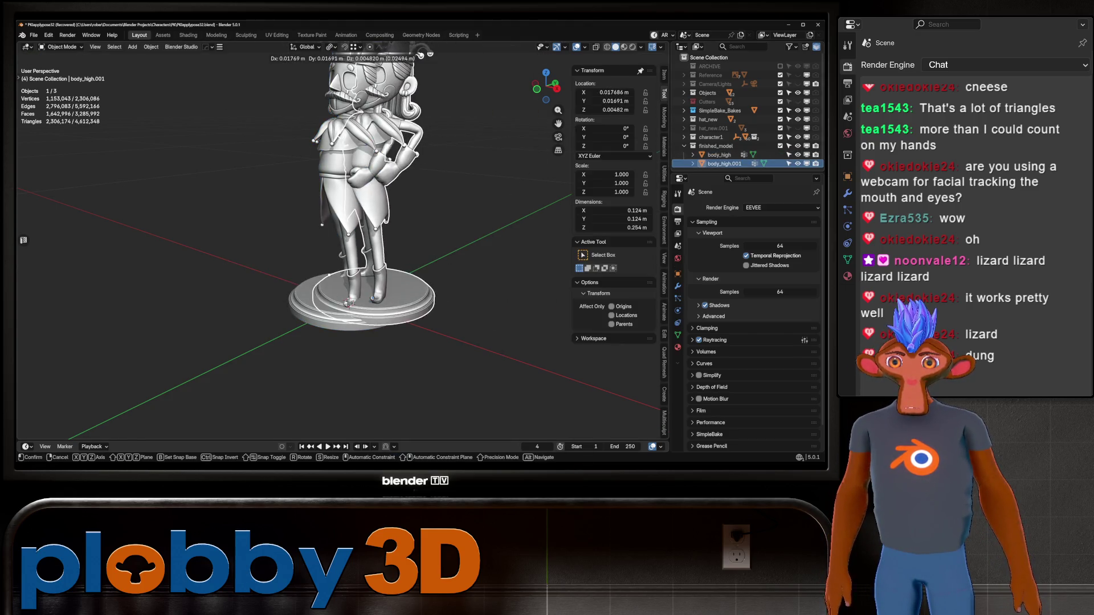
key("Escape")
key("ctrl+z")
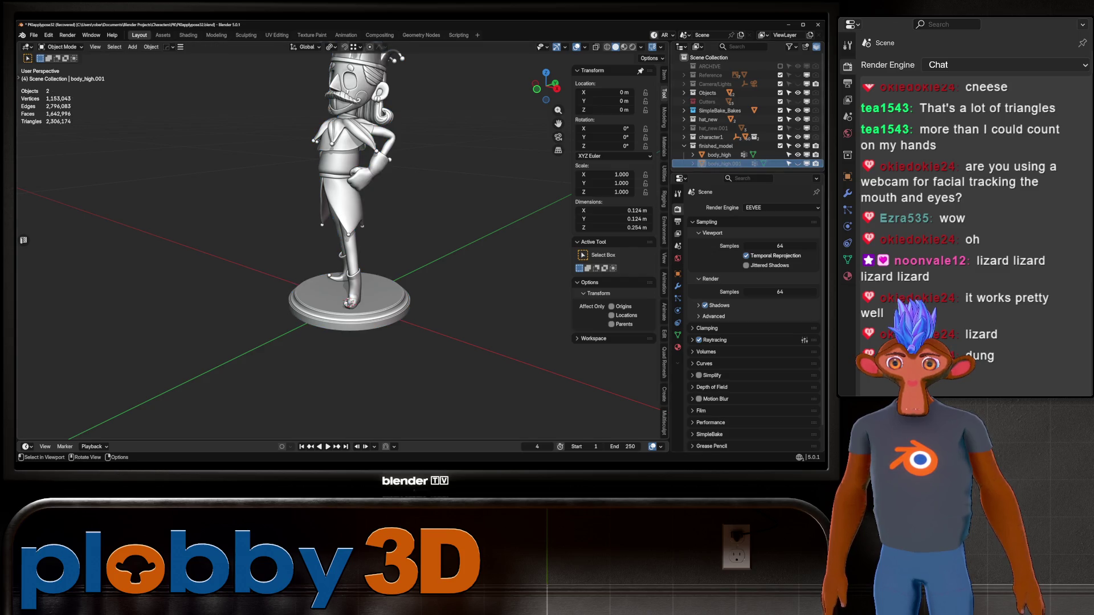
left_click(395, 57)
Step: Save the recovered project and run a cleanup pass on the whole body_high mesh
key("ctrl+s")
middle_click_drag(395, 57, 420, 57)
scroll(420, 57, "up", 3)
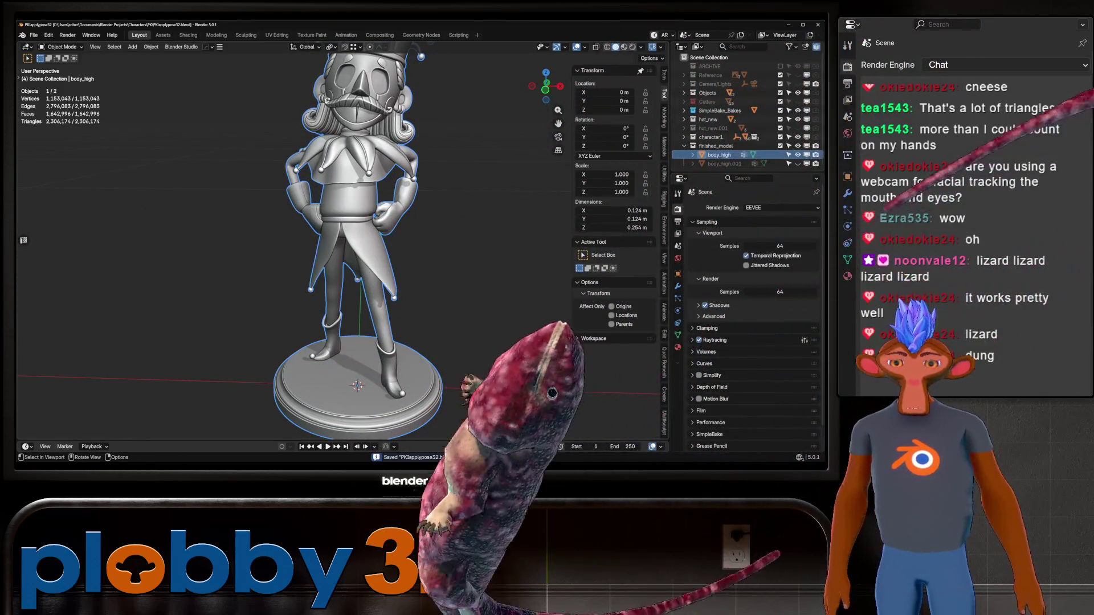
key("Tab")
scroll(421, 57, "up", 3)
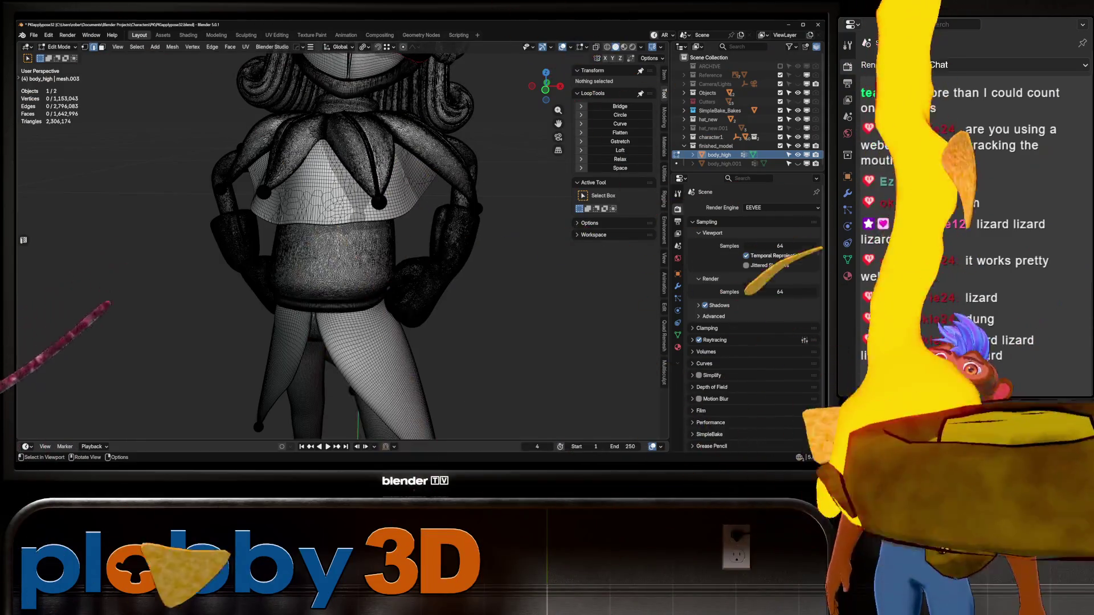
key("a")
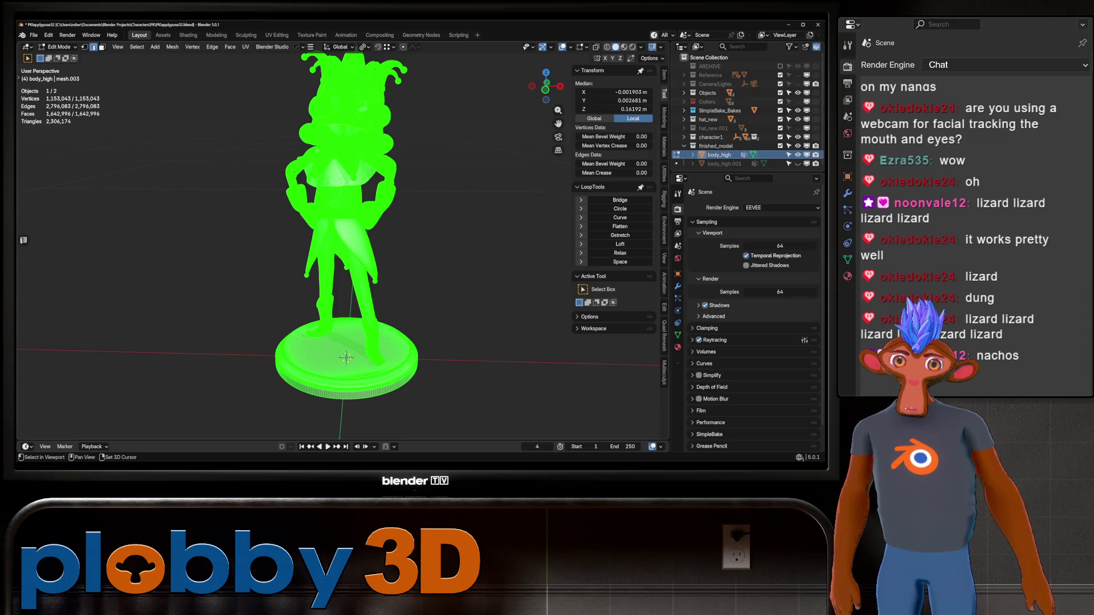
key("3")
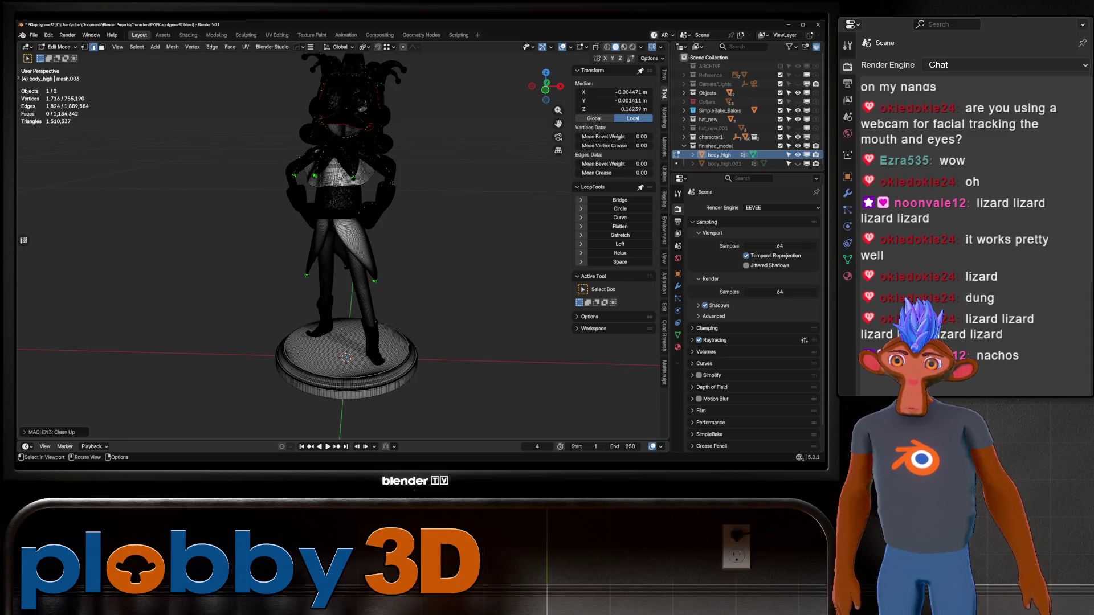
scroll(342, 171, "up", 4)
scroll(343, 171, "up", 4)
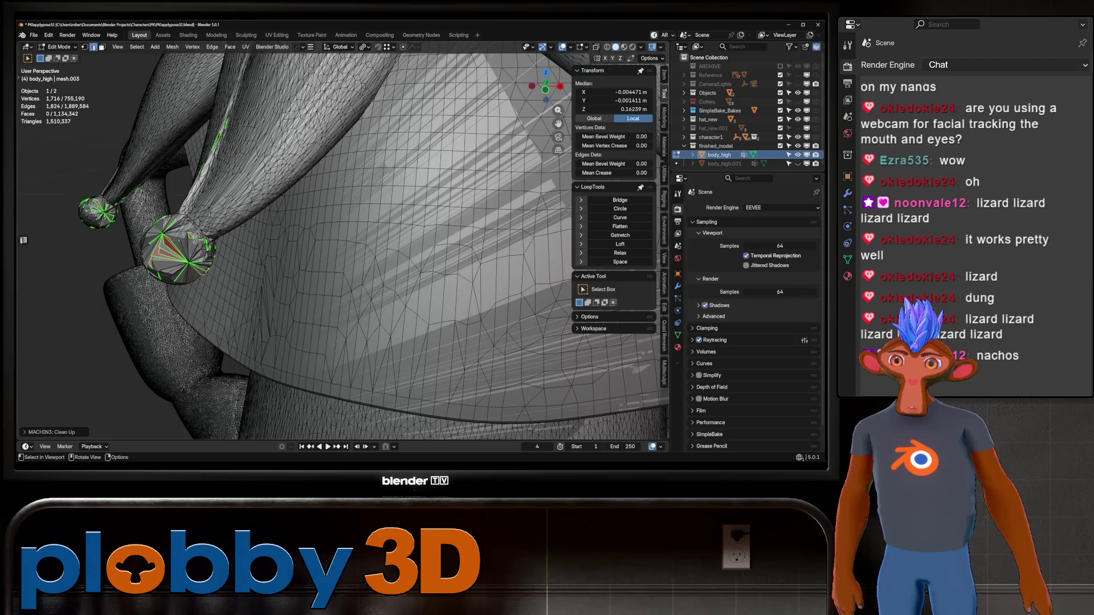
scroll(342, 239, "down", 6)
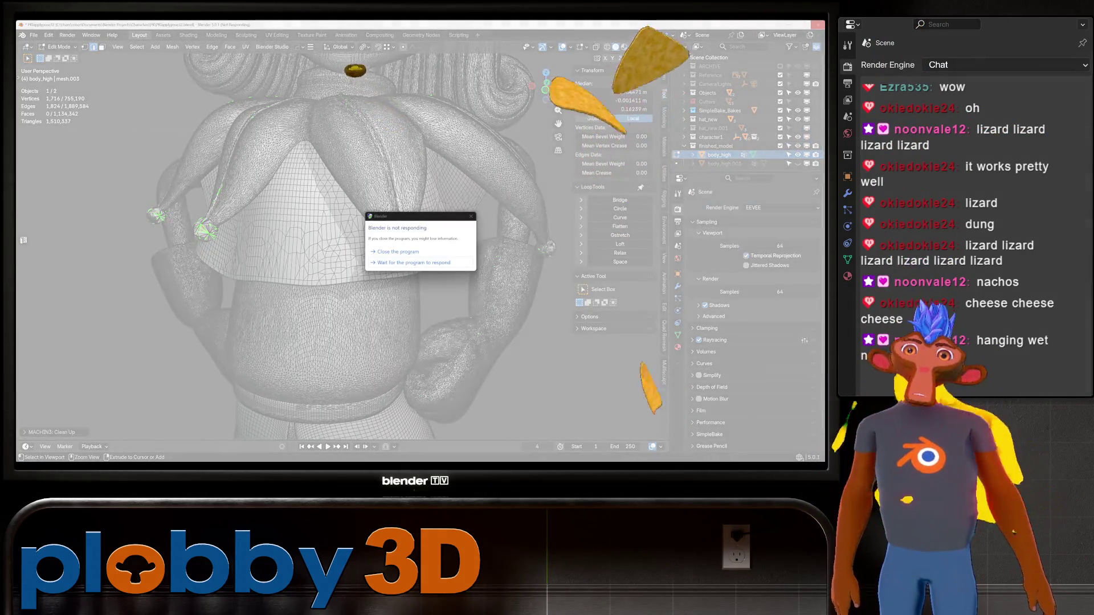
scroll(342, 240, "down", 4)
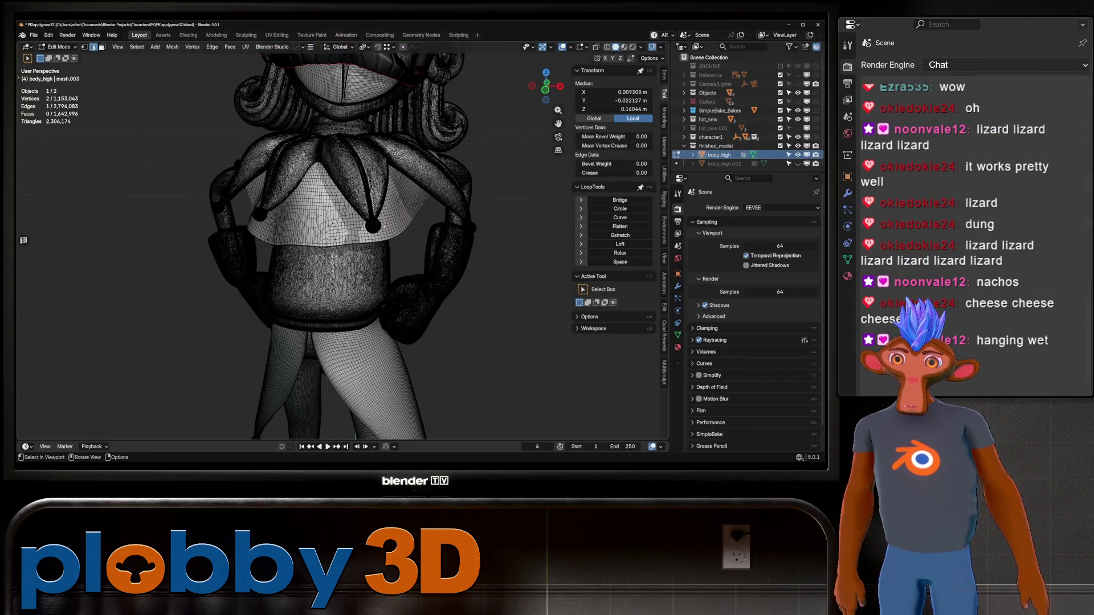
Step: Re-enter mesh editing on body_high with all of its geometry selected
left_click(344, 208)
key("Tab")
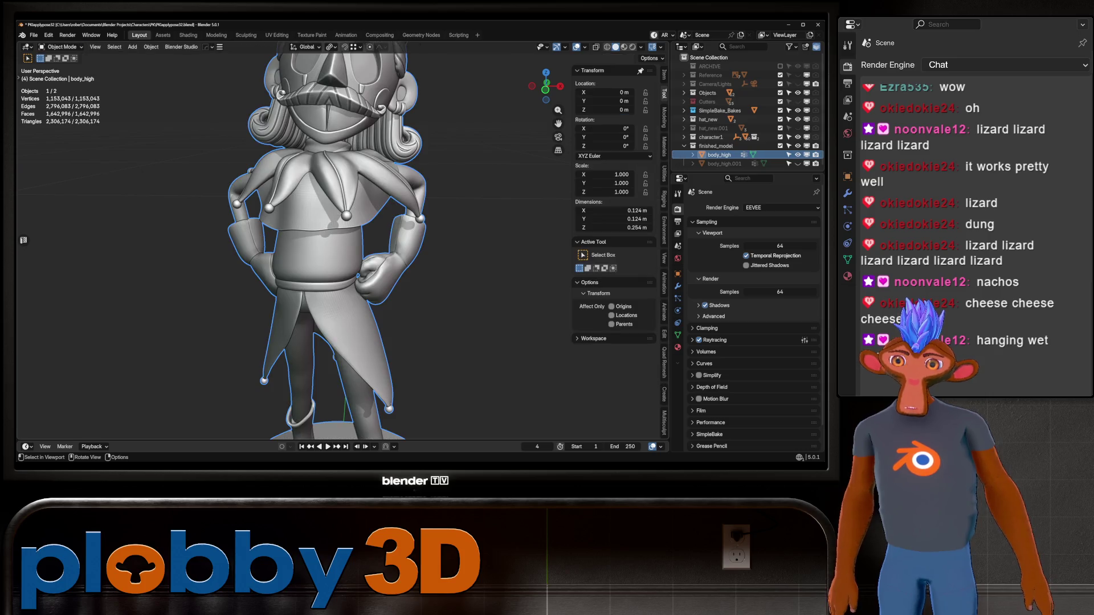
middle_click_drag(342, 257, 368, 257)
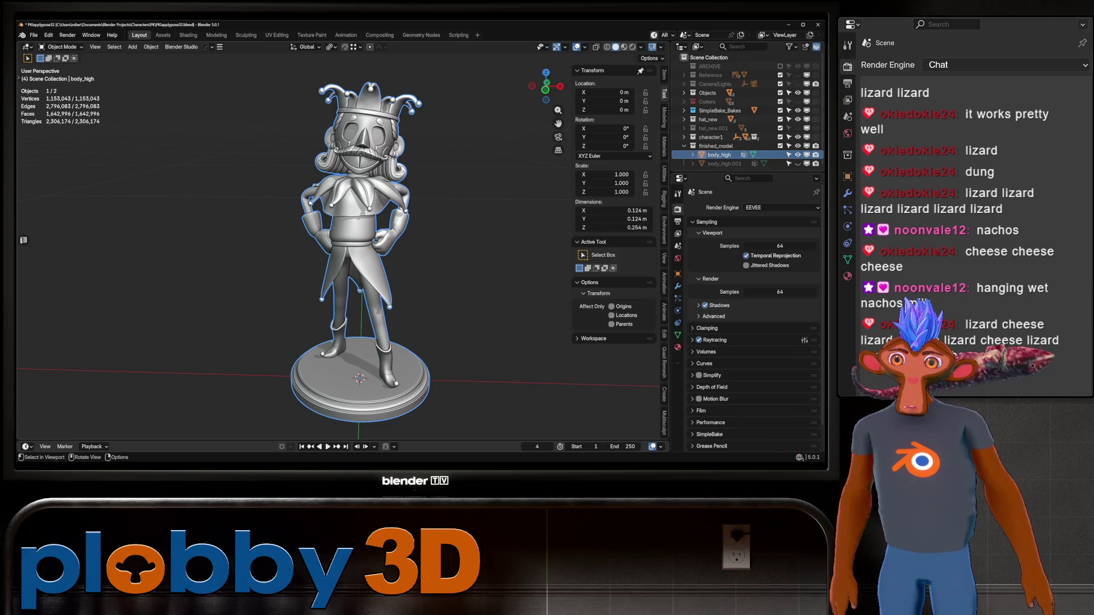
key("Tab")
scroll(368, 240, "up", 3)
key("a")
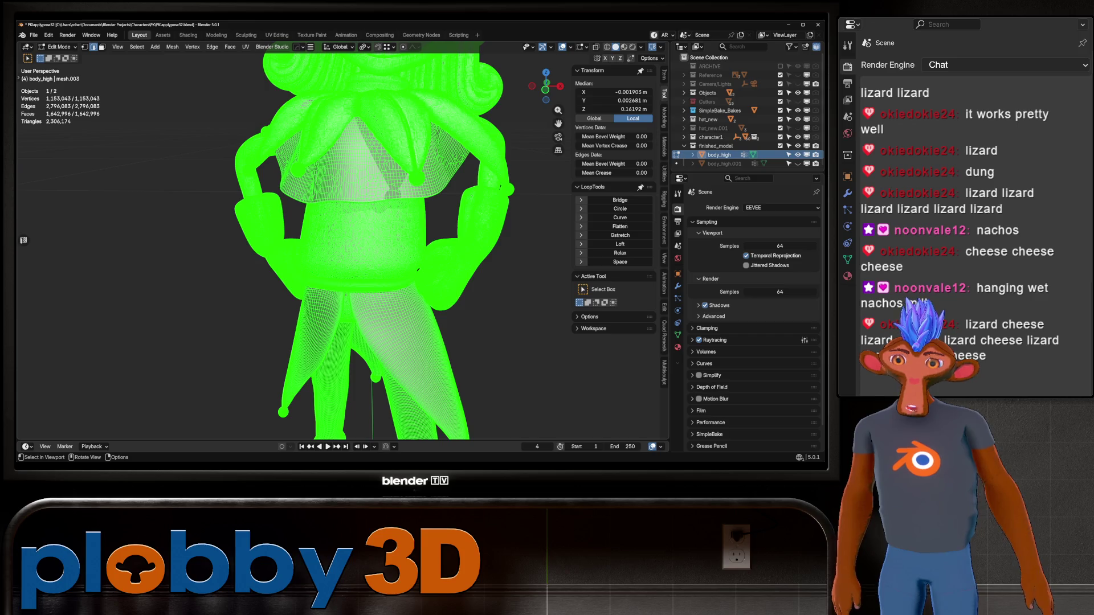
Step: Triangulate all selected faces of body_high via the face context menu
right_click(359, 206)
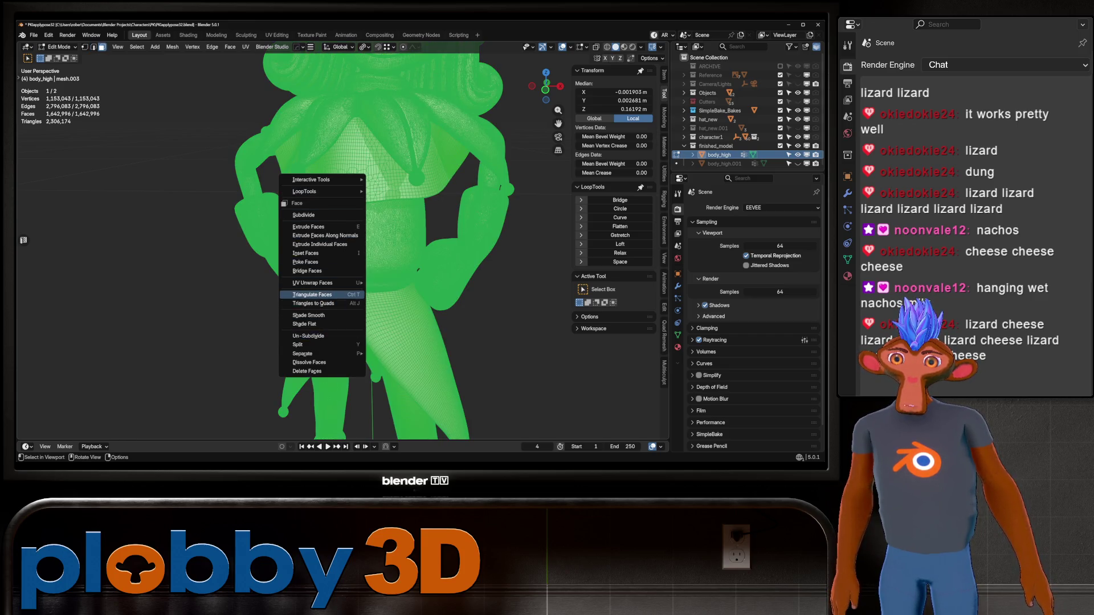
left_click(312, 294)
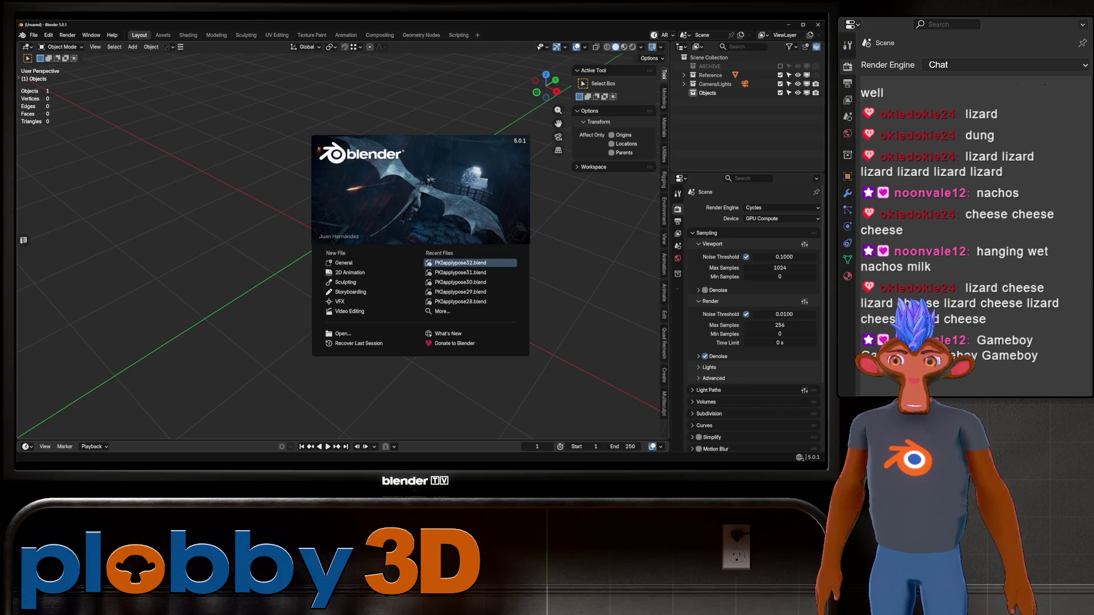
Step: Reopen the latest jester file, frame and inspect body_high, and enter mesh editing
key("Return")
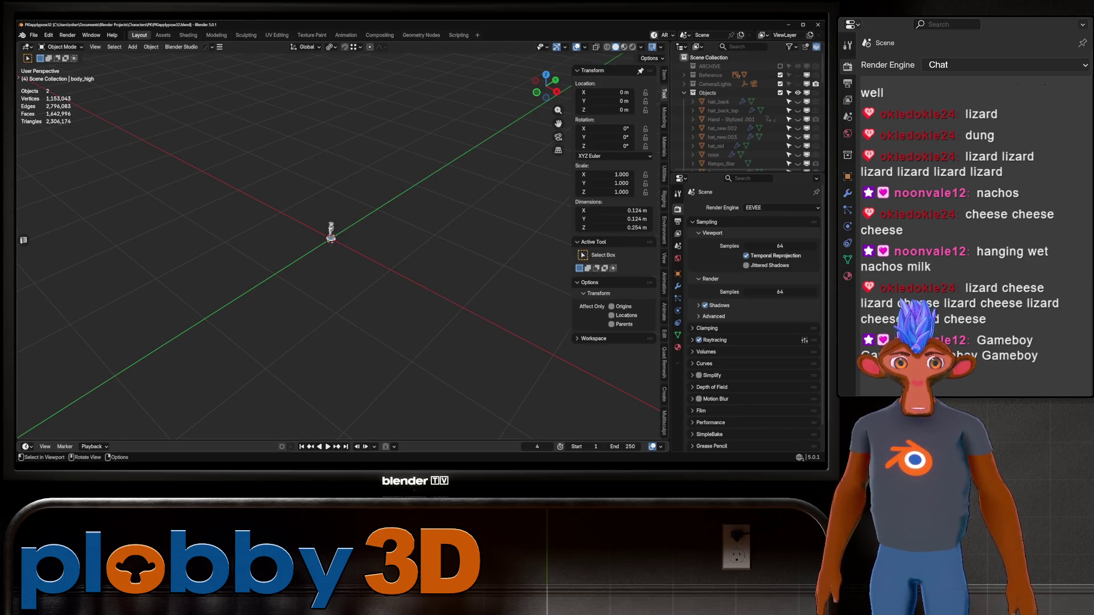
key("Home")
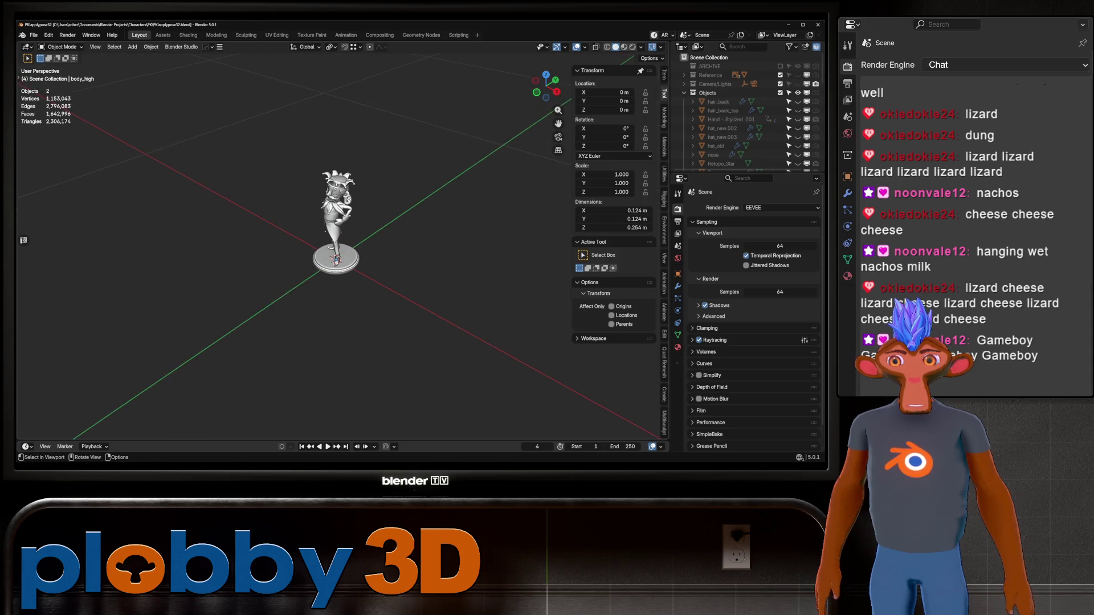
left_click(338, 222)
key("KP_Decimal")
middle_click_drag(359, 214, 432, 59)
scroll(360, 214, "down", 2)
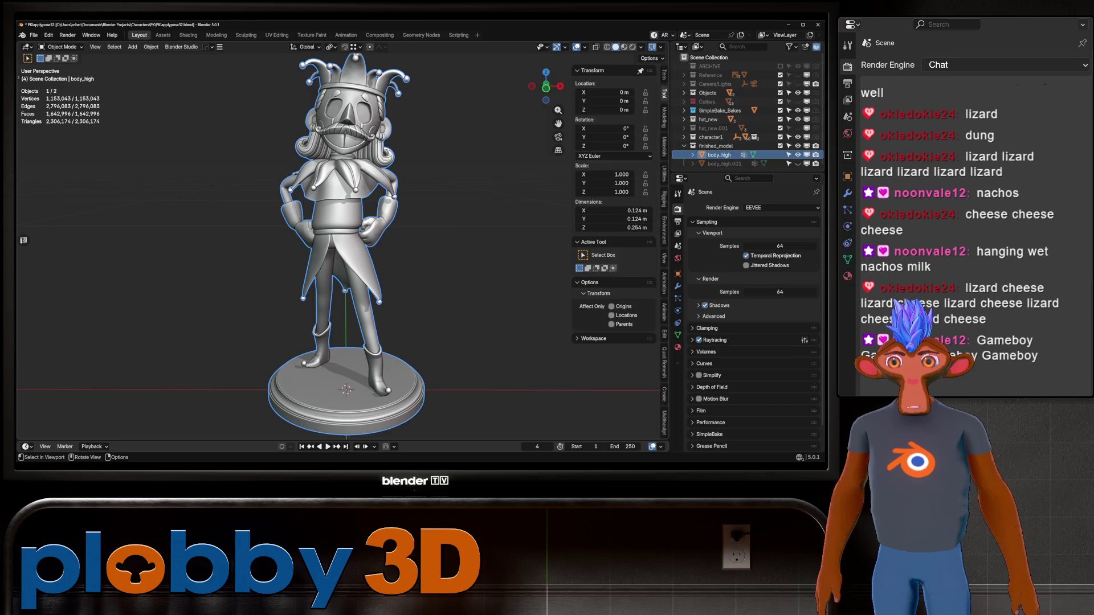
mouse_move(359, 214)
middle_mouse_down()
mouse_move(427, 214)
mouse_move(393, 197)
middle_mouse_up()
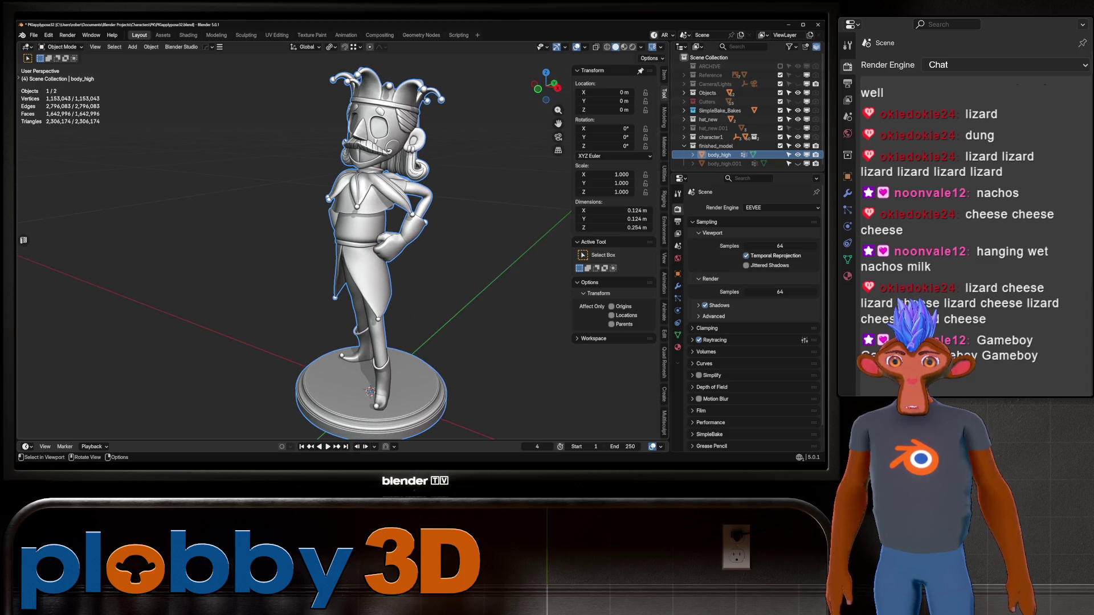
key("Tab")
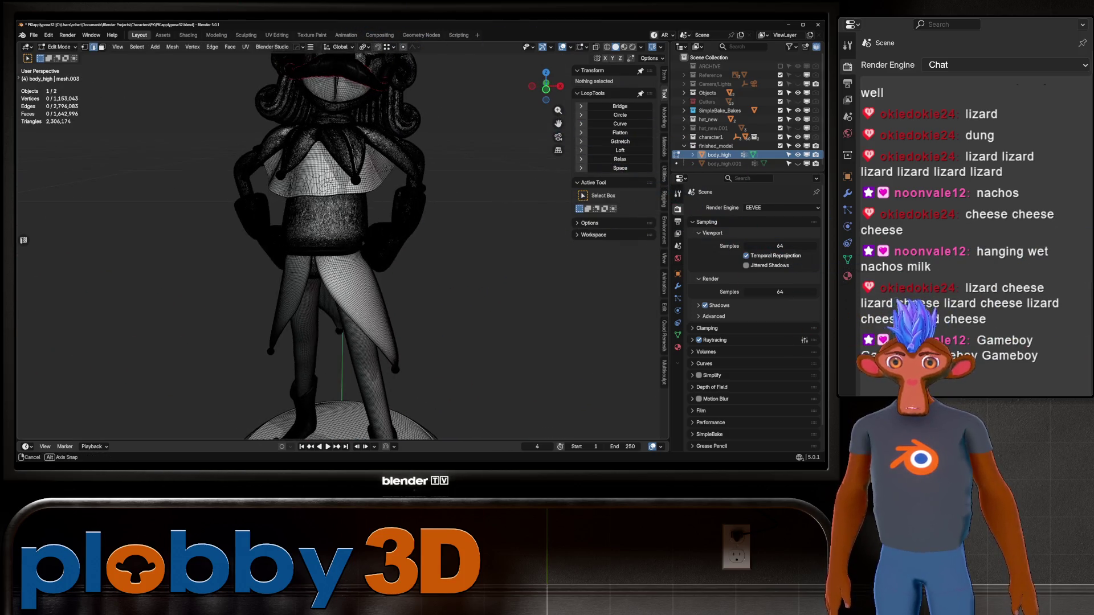
scroll(359, 214, "up", 4)
Step: Triangulate the entire body_high mesh into 2,306,163 faces and return to object mode
key("a")
scroll(342, 240, "down", 5)
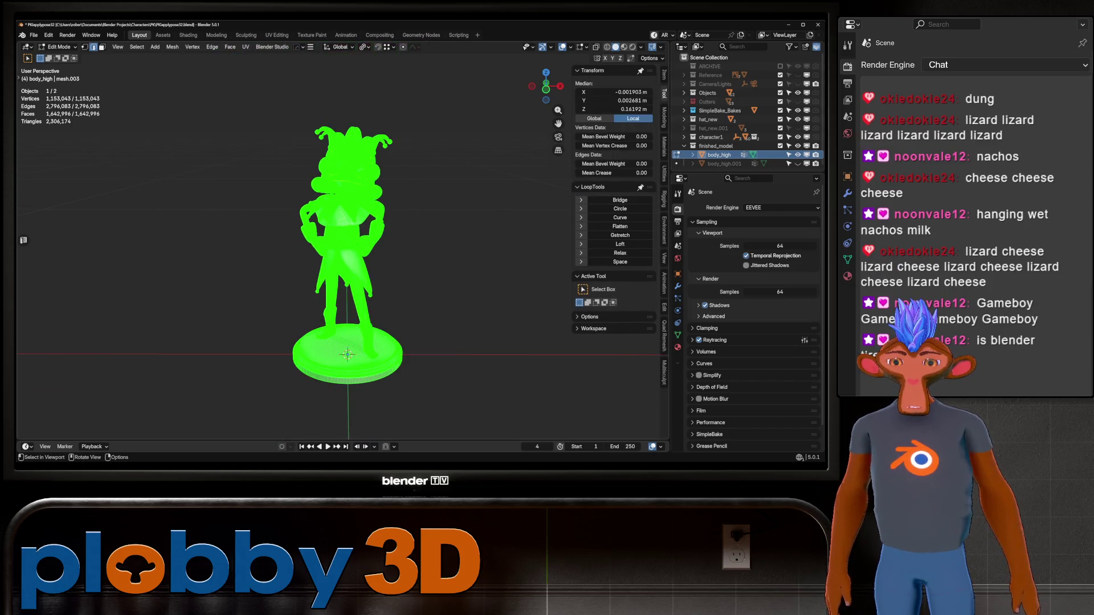
right_click(348, 354)
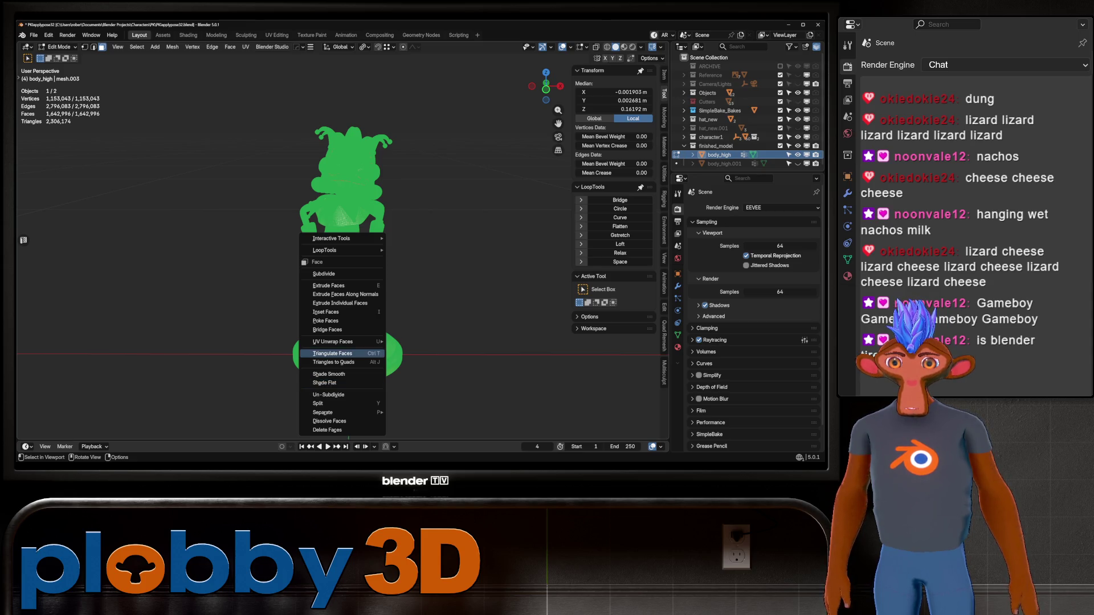
left_click(332, 354)
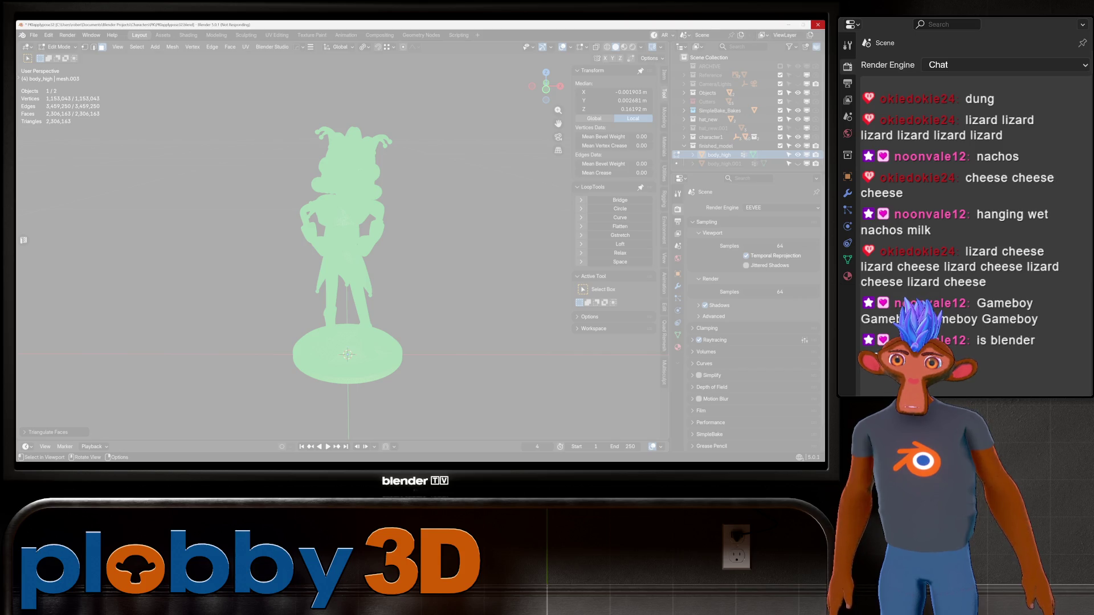
key("Tab")
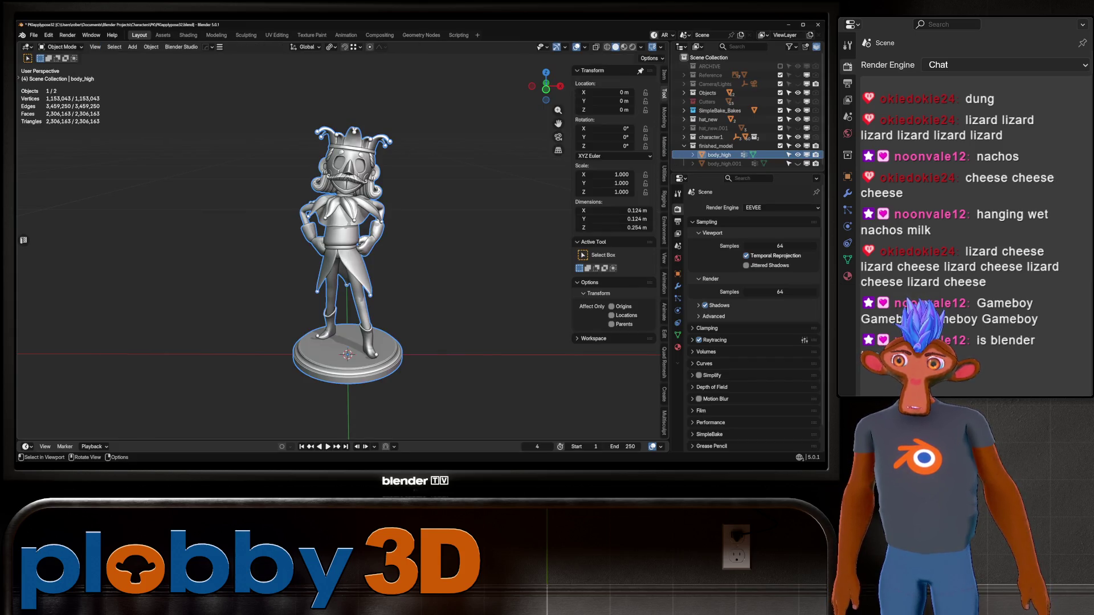
scroll(350, 248, "up", 3)
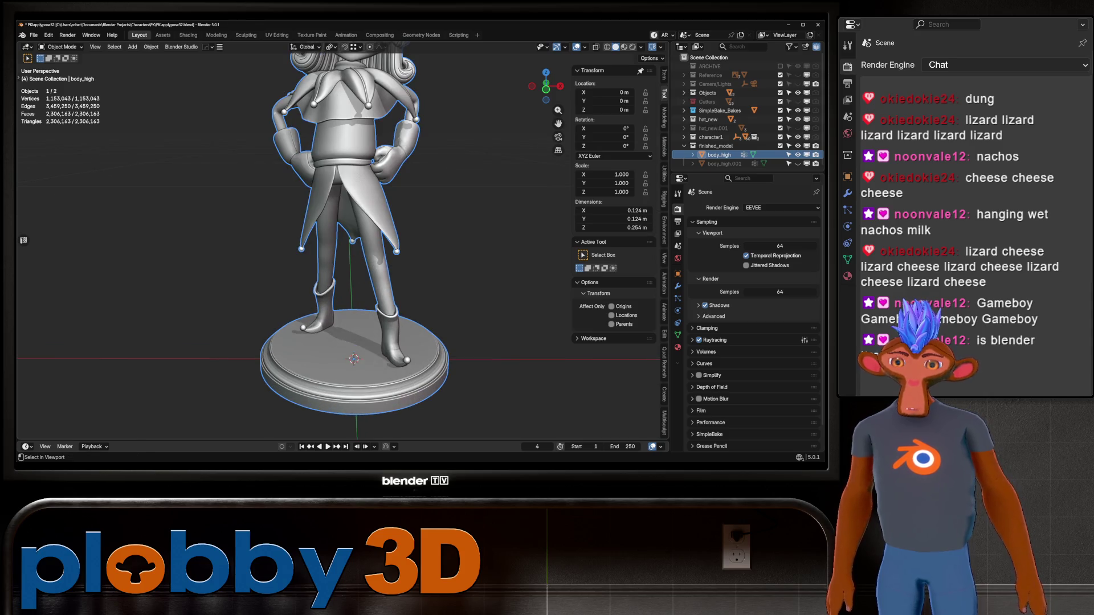
Step: Save an incremental version and flatten all body_high faces with Make Planar Faces
key("ctrl+alt+s")
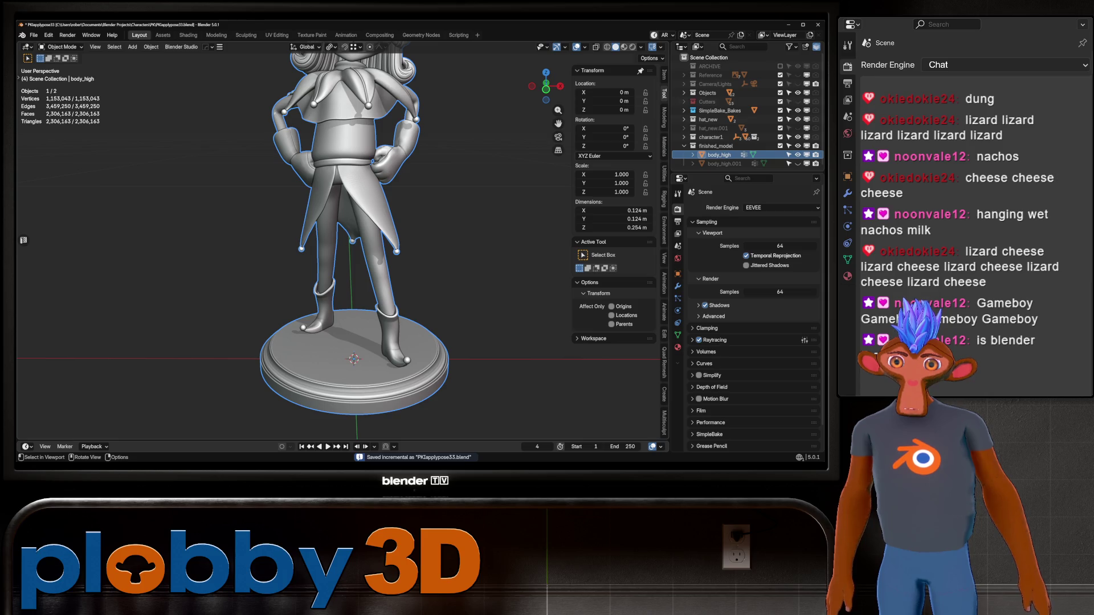
key("Tab")
scroll(350, 240, "up", 3)
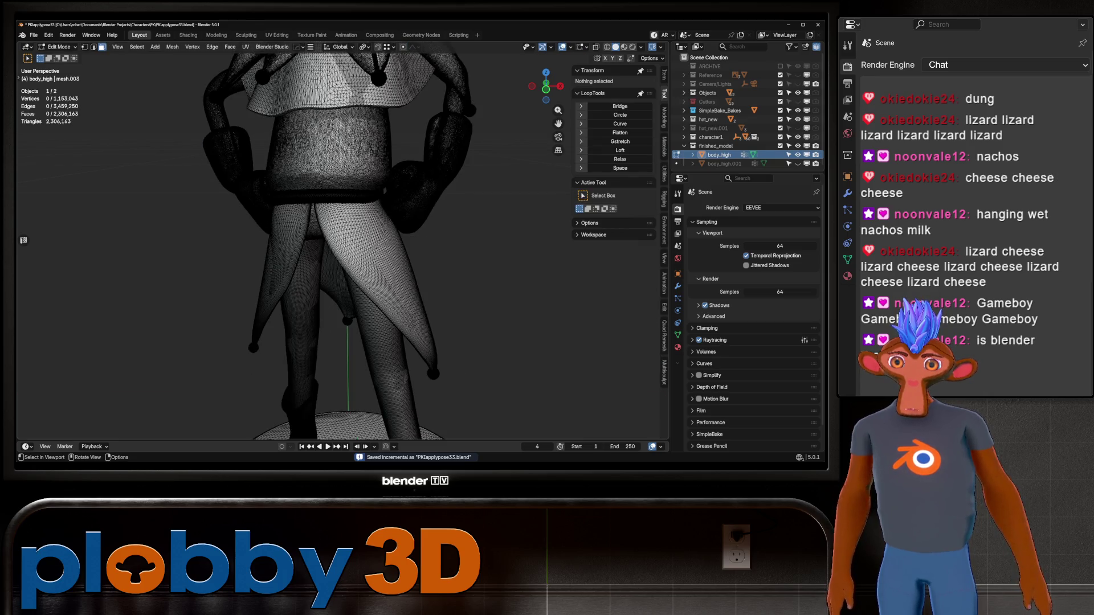
scroll(351, 240, "down", 3)
key("a")
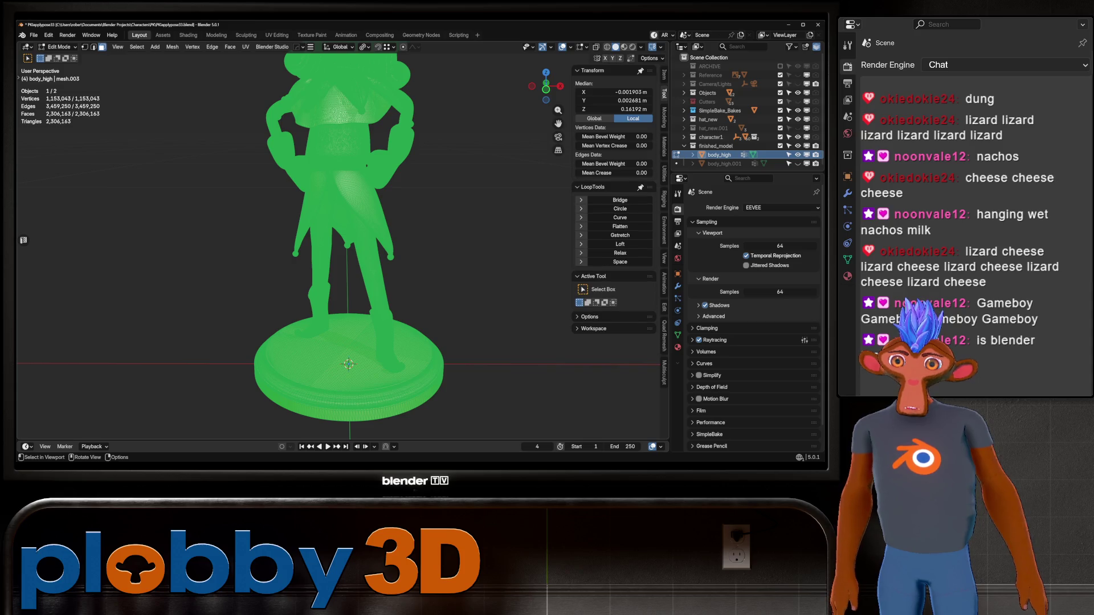
key("q")
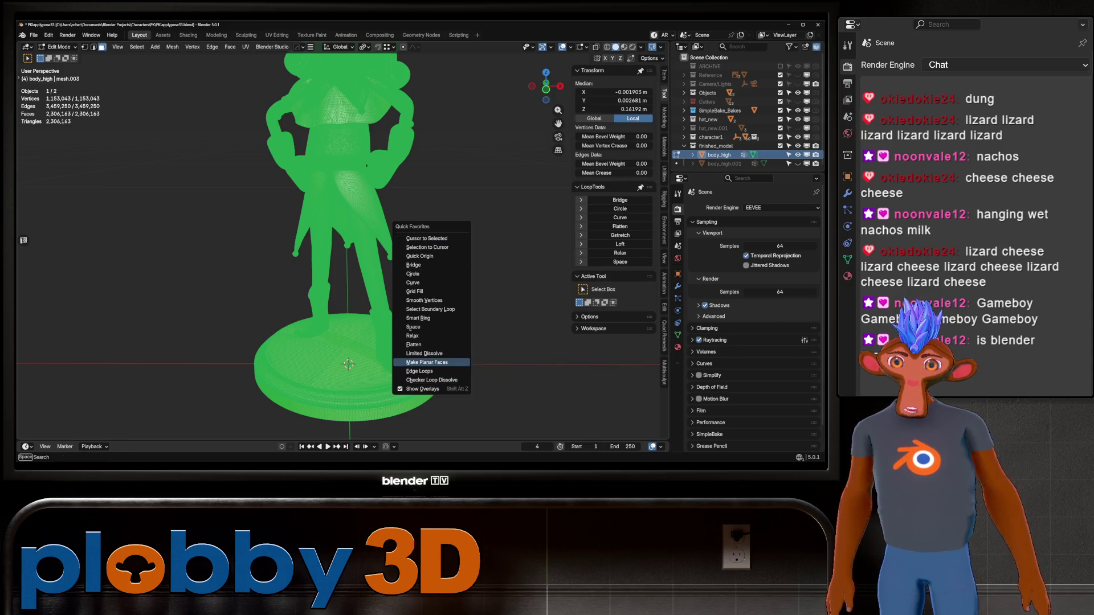
left_click(426, 363)
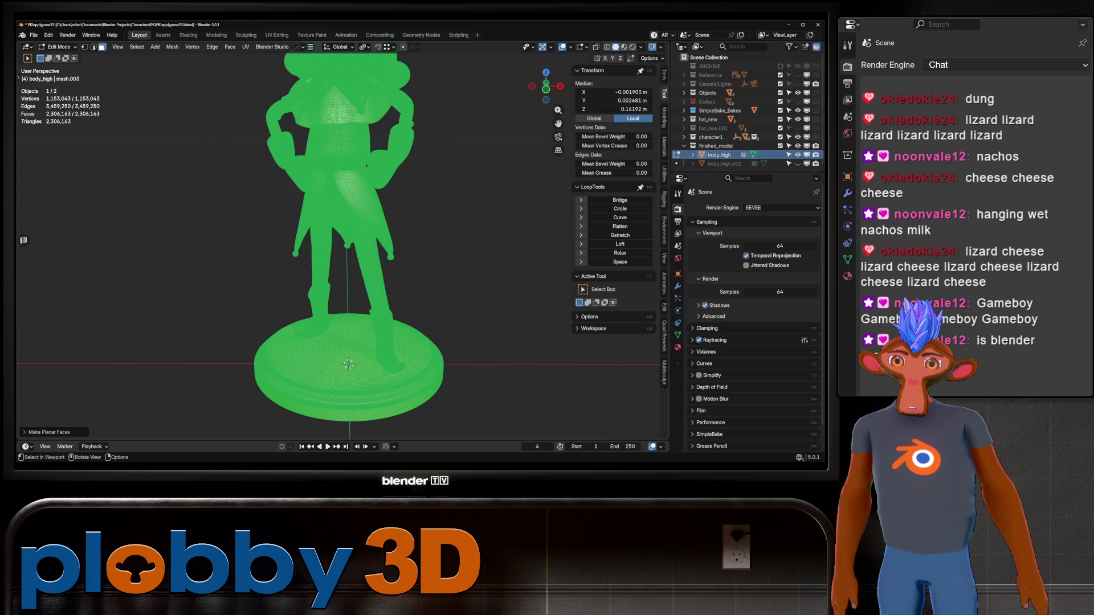
key("alt+a")
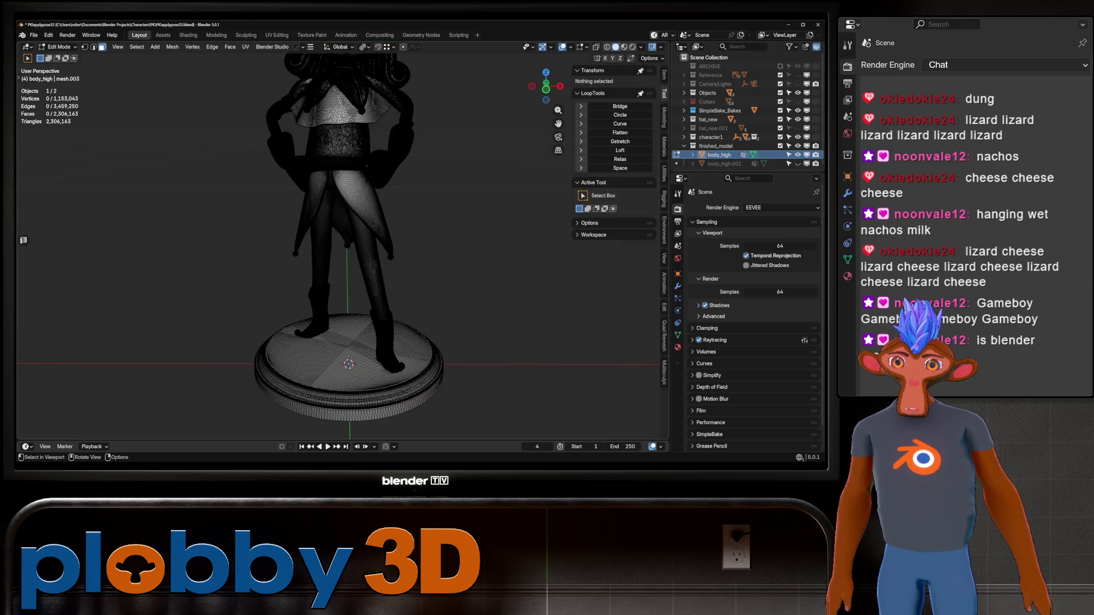
Step: Return to object mode, save as PKapplypose33 and bring up the 3D Print toolbox
key("Tab")
middle_click_drag(385, 257, 479, 283)
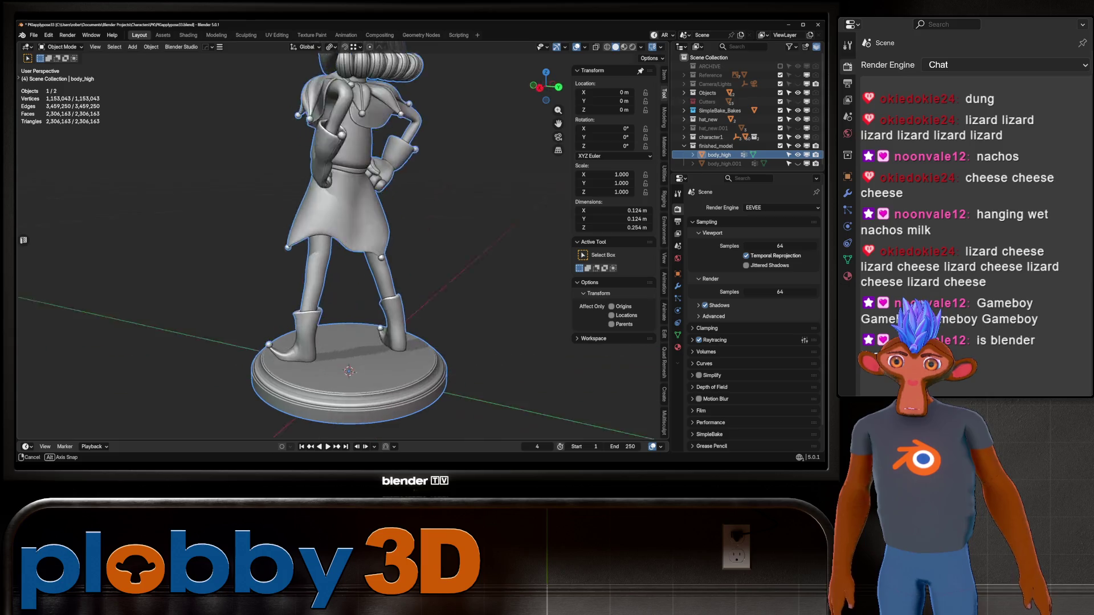
middle_click_drag(385, 256, 342, 214)
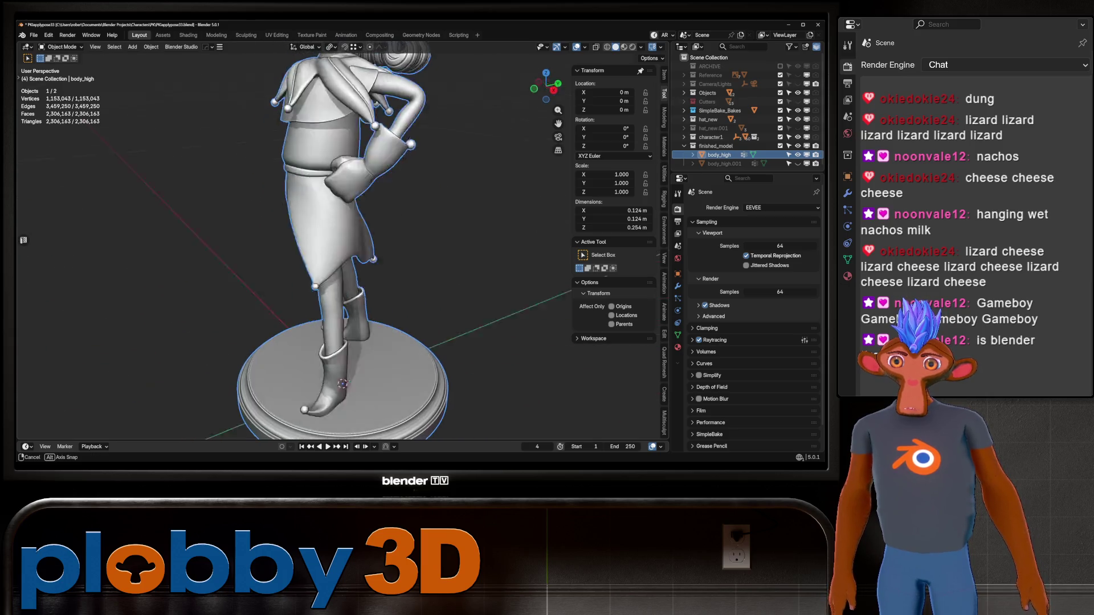
scroll(385, 239, "down", 2)
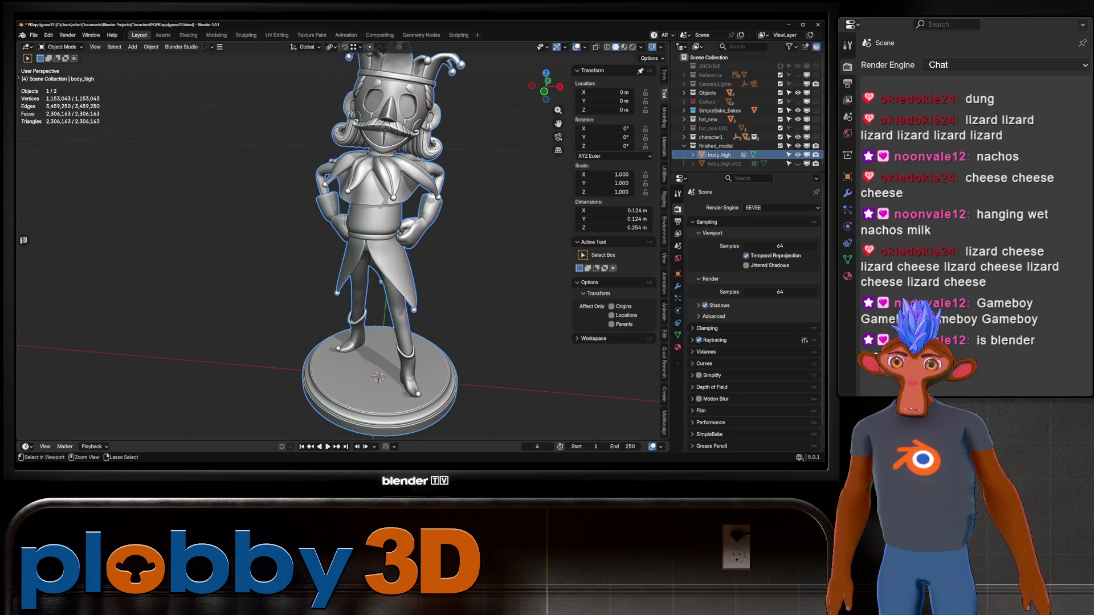
key("ctrl+s")
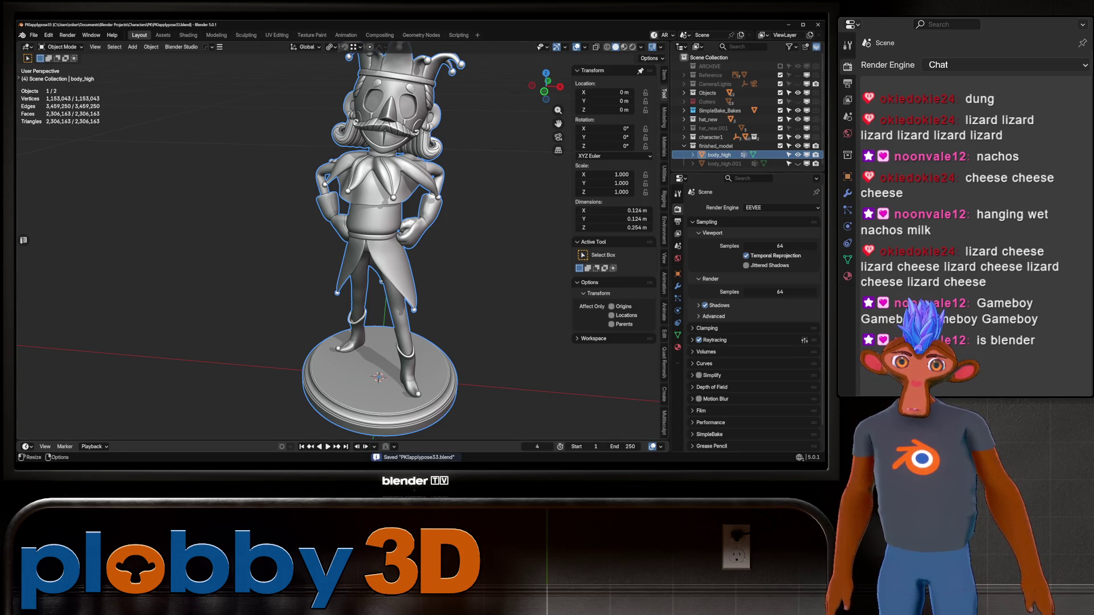
left_click(666, 116)
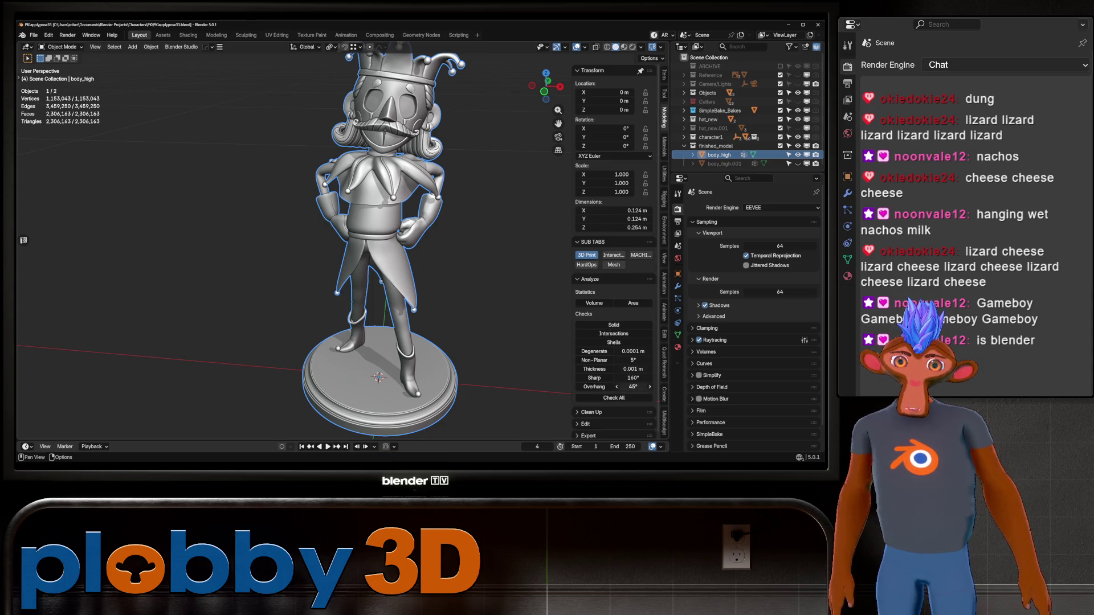
Step: Run Check All on the triangulated body_high mesh, reporting 33 non-manifold edges
left_click(615, 397)
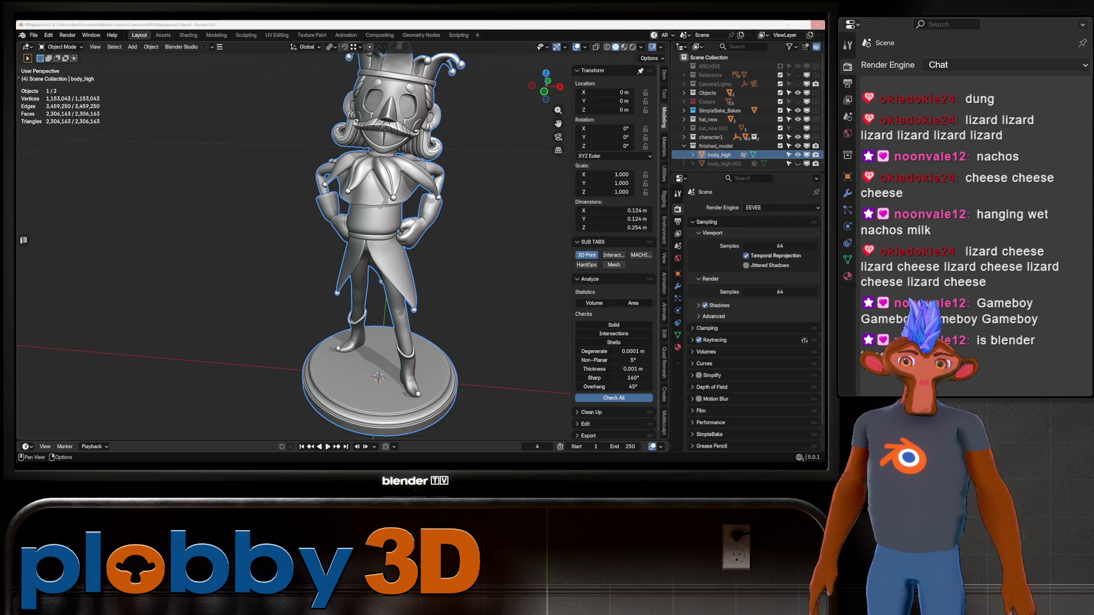
left_click(614, 397)
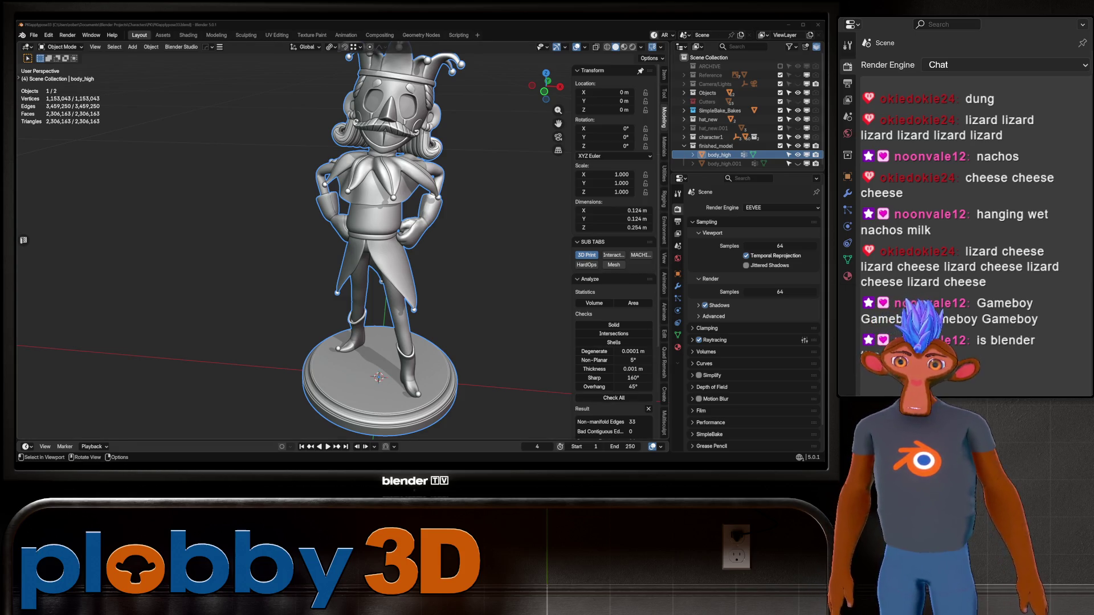
scroll(613, 300, "down", 2)
scroll(614, 300, "down", 2)
scroll(614, 299, "down", 1)
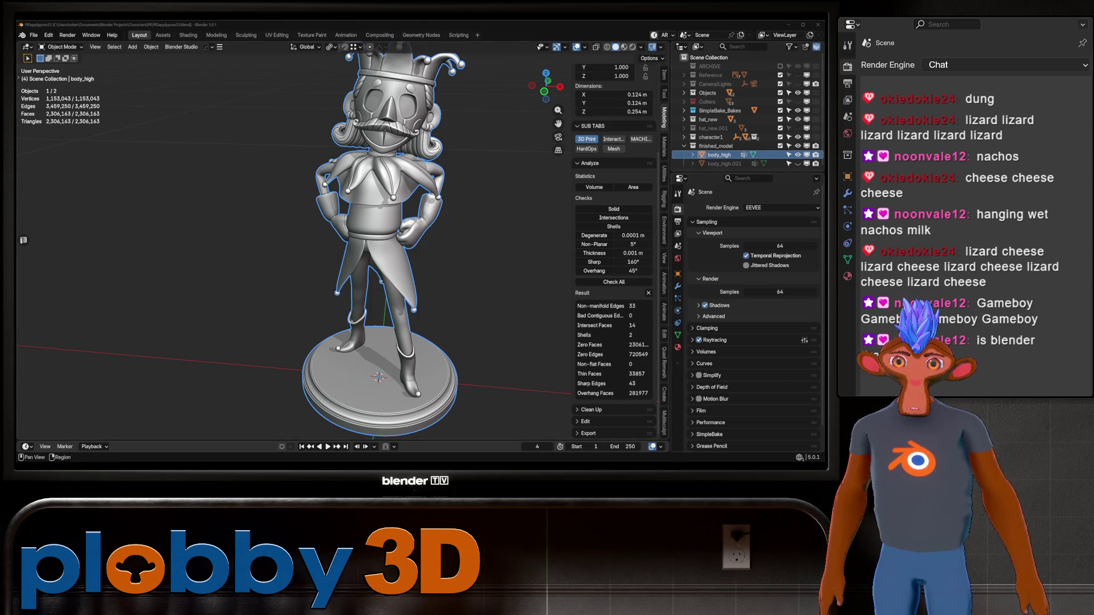
Step: Orbit around the figurine and expand the Clean Up panel to reveal Make Manifold
mouse_move(257, 257)
middle_mouse_down()
mouse_move(385, 257)
mouse_move(213, 256)
middle_mouse_up()
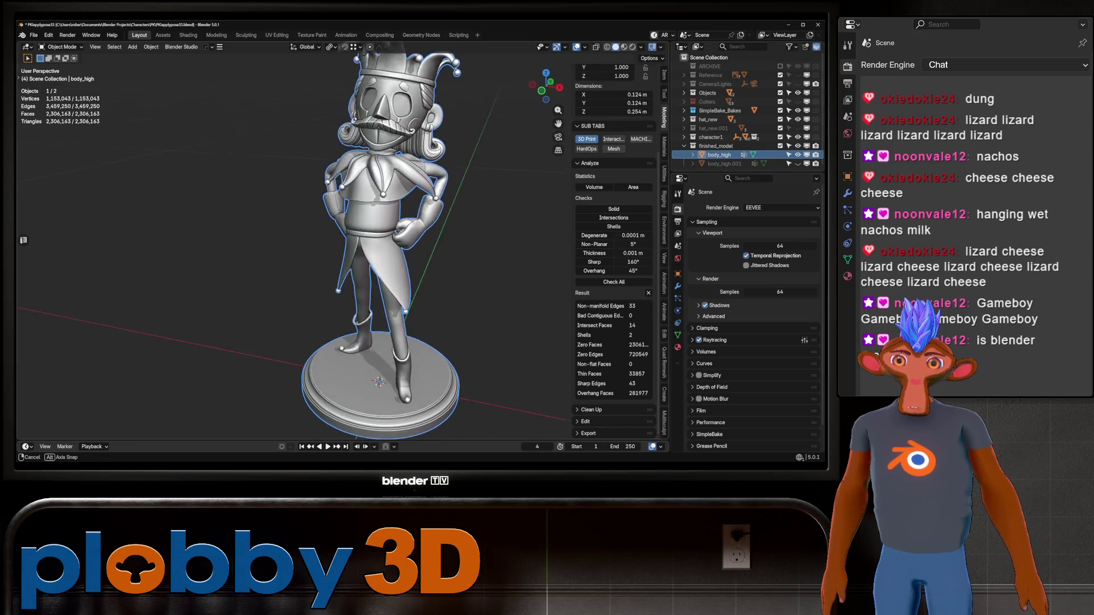
left_click(590, 409)
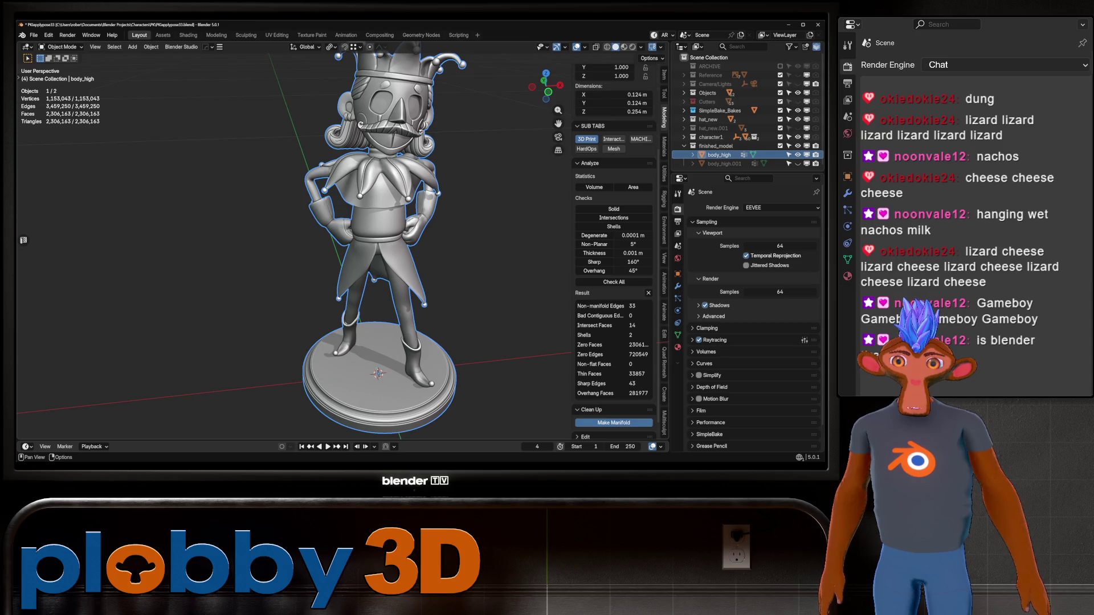
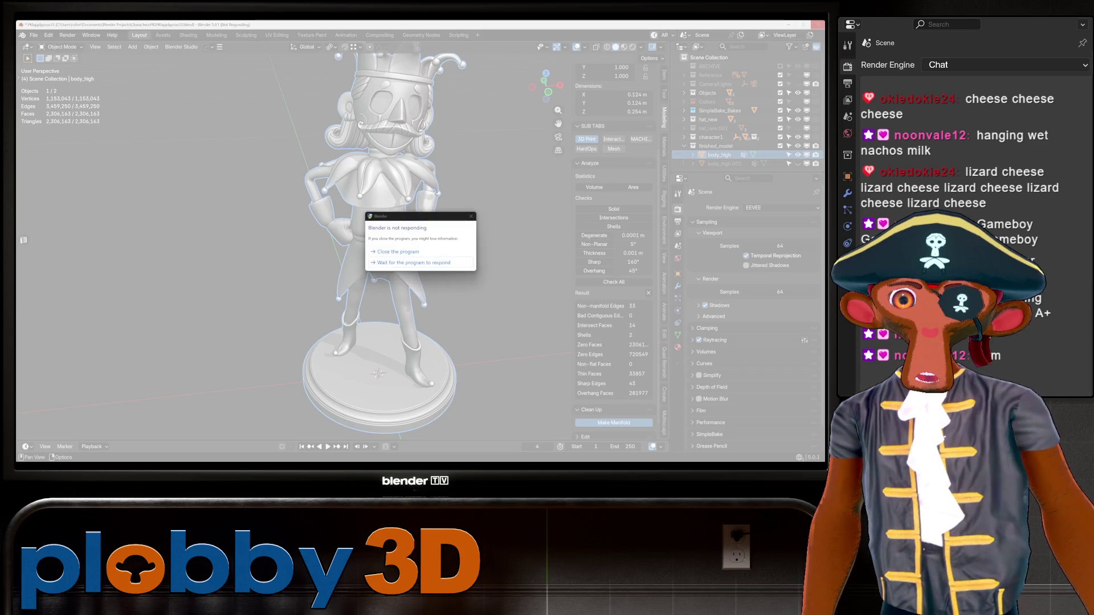
Step: Close the frozen Blender and bring up the recent-files list in a fresh session
left_click(398, 251)
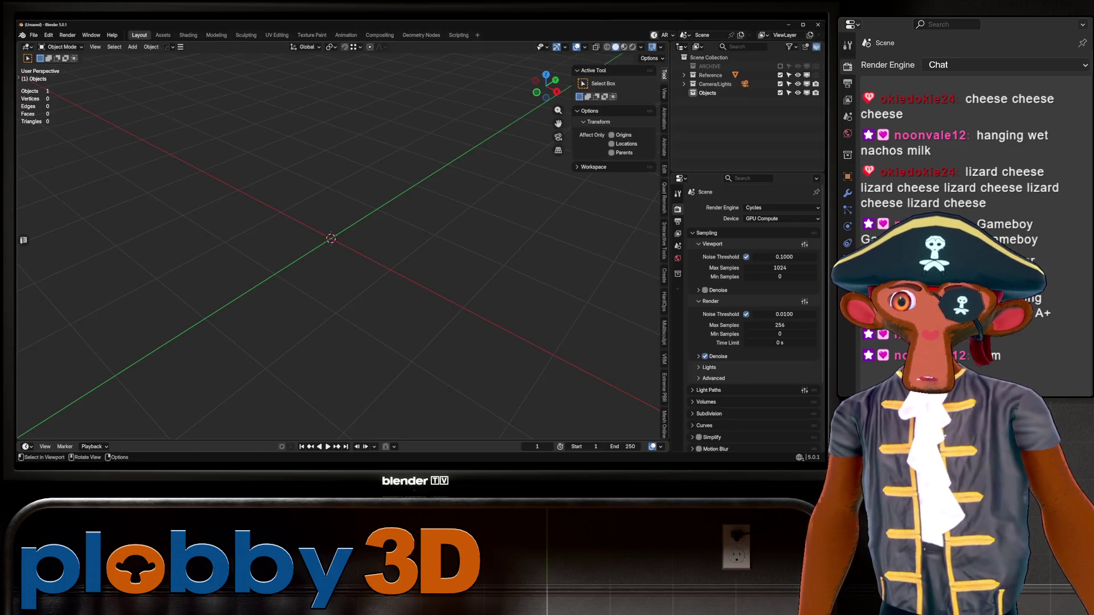
left_click(33, 35)
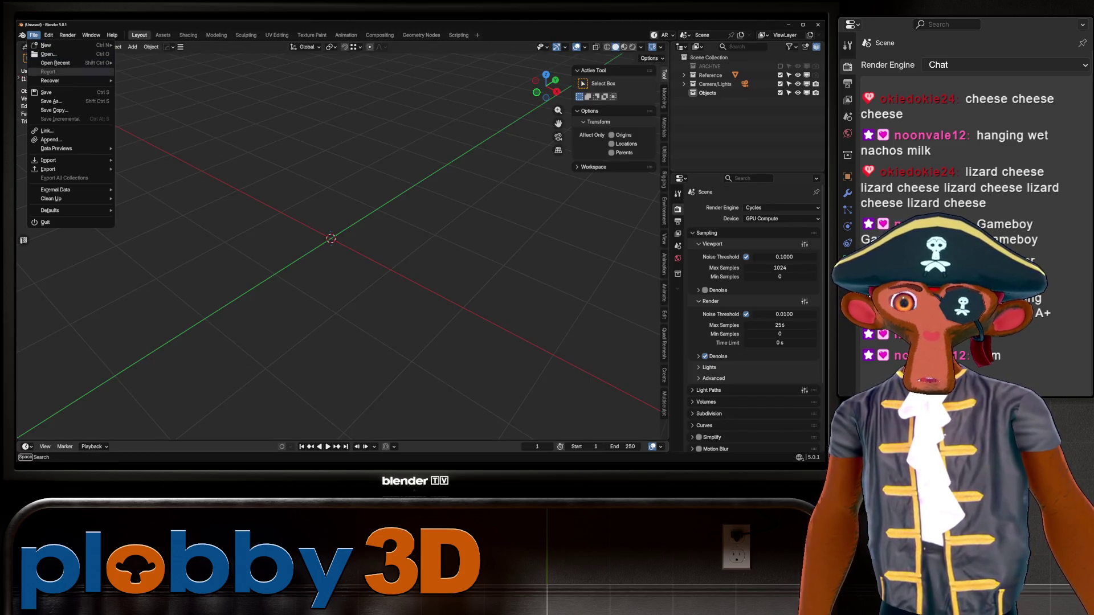
Step: Reopen PKIapplypose33.blend, select the jester body mesh and enter Edit Mode on it
left_click(155, 62)
scroll(343, 240, "up", 5)
left_click(393, 171)
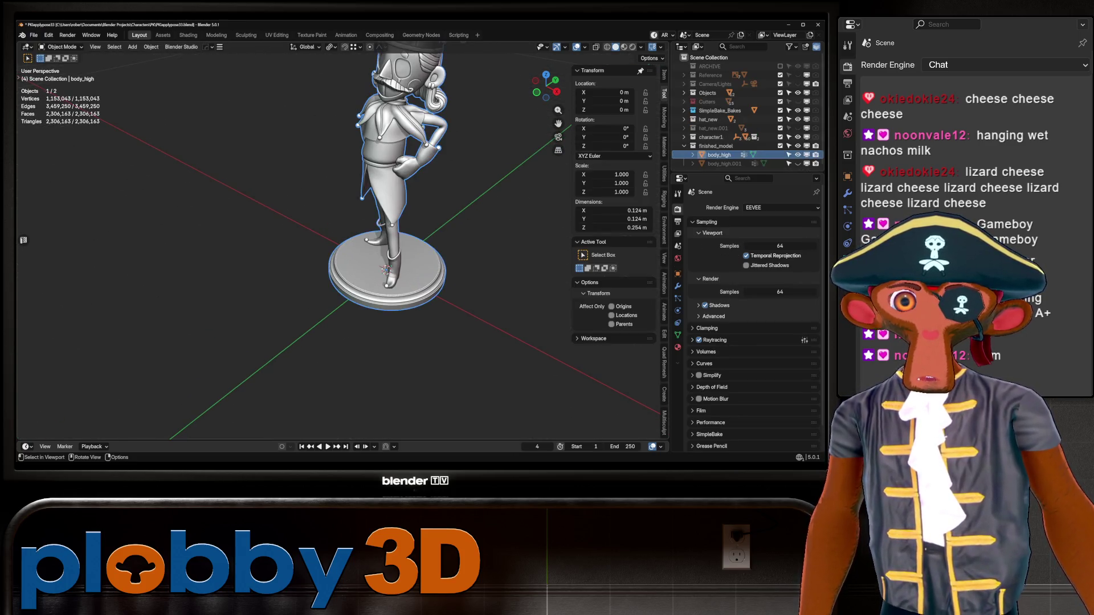
middle_click_drag(393, 213, 325, 214)
scroll(394, 215, "up", 4)
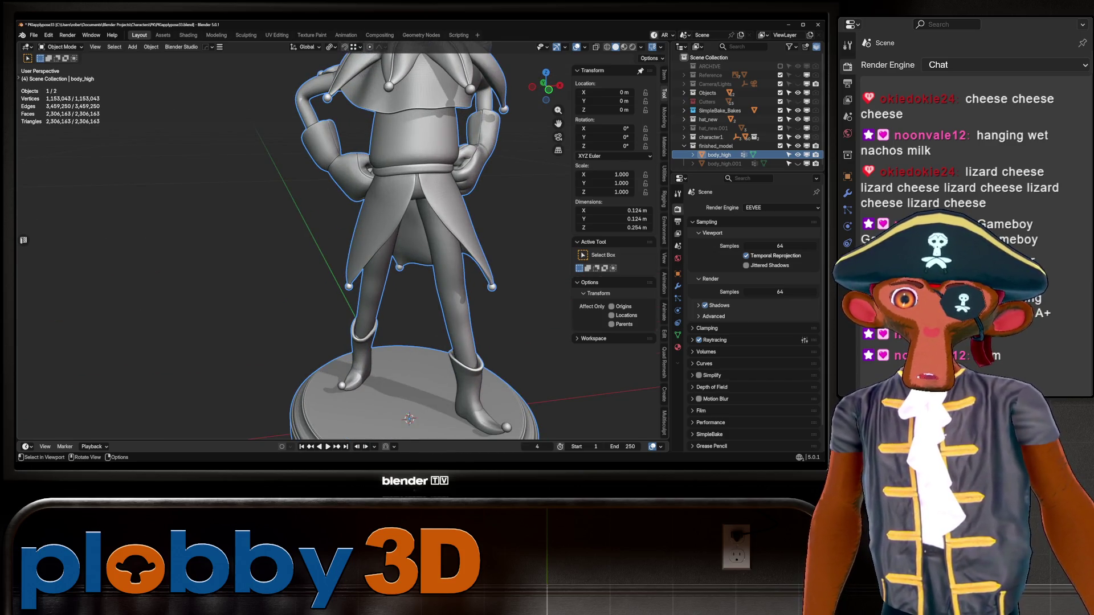
key("Tab")
scroll(394, 214, "up", 3)
scroll(394, 214, "up", 2)
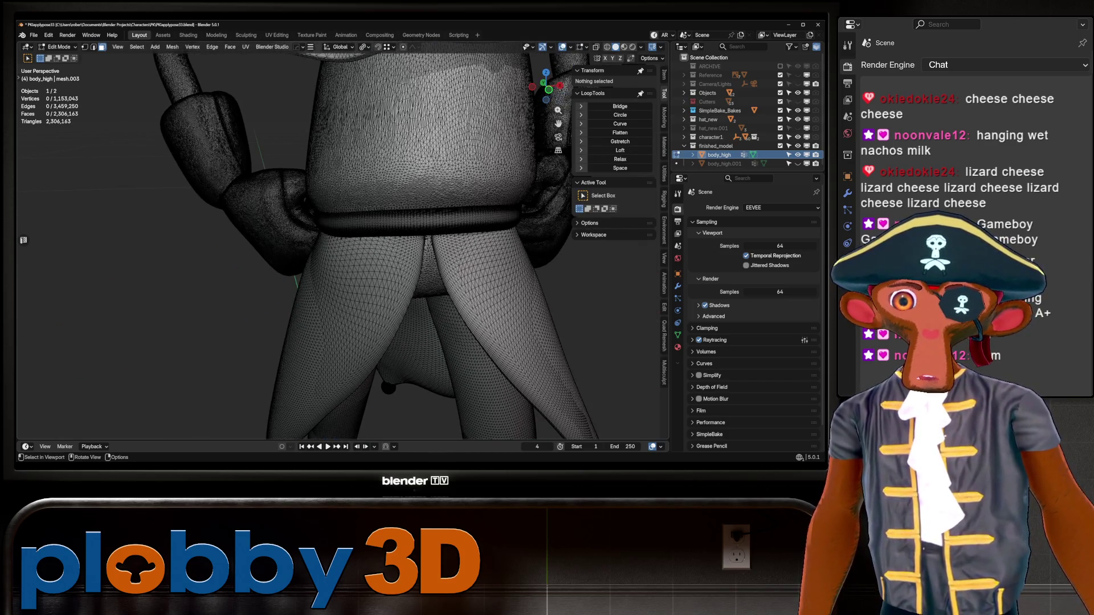
Step: Hide body_high, reveal and select body_high.001, briefly checking it in Edit Mode
key("Tab")
scroll(393, 214, "down", 4)
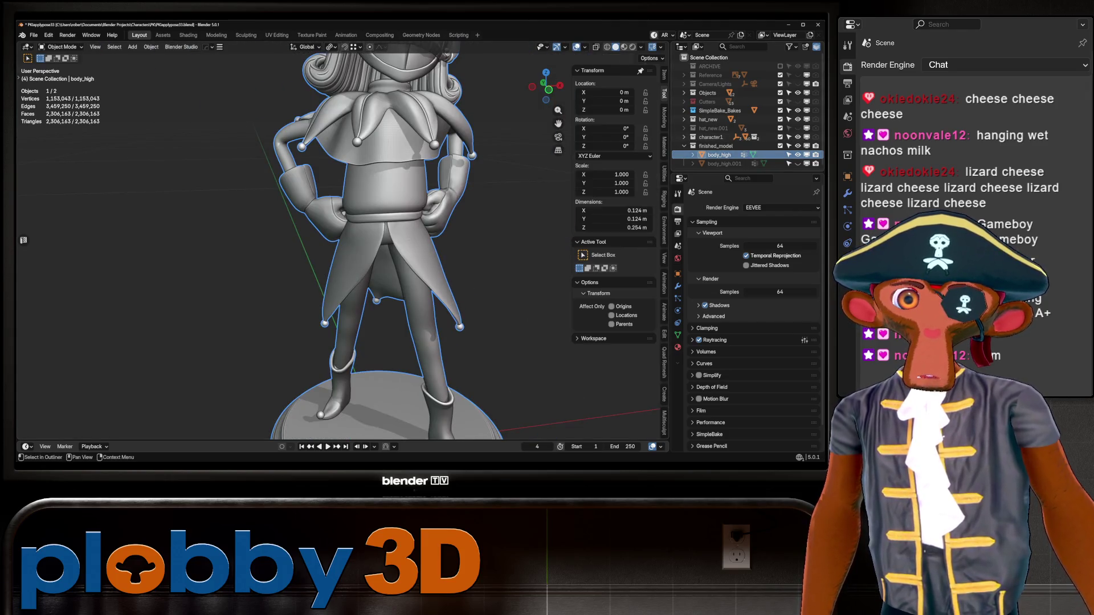
key("h")
key("alt+h")
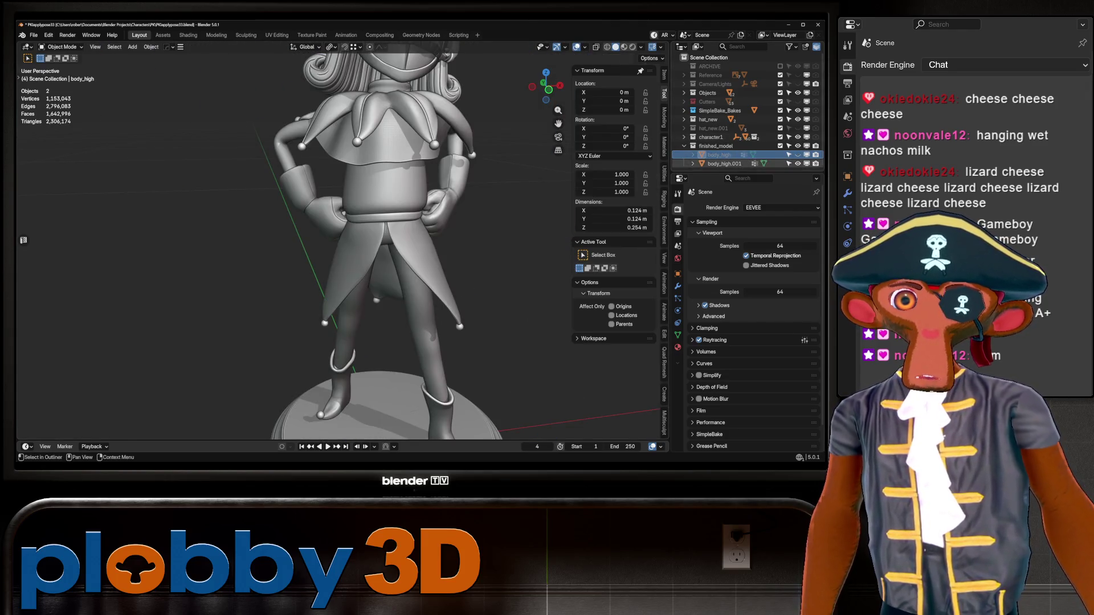
left_click(725, 163)
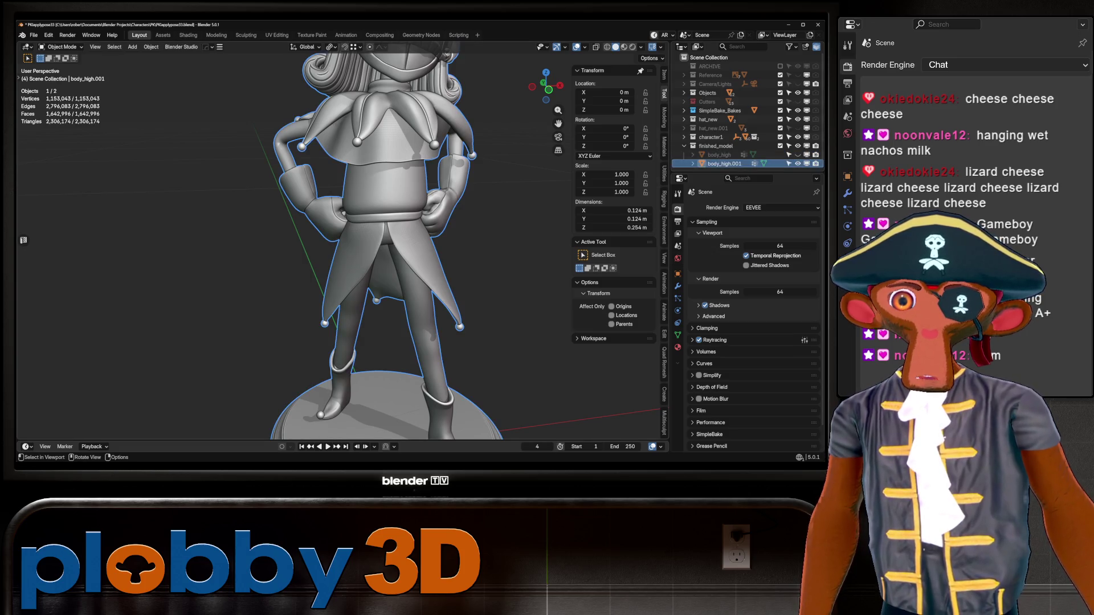
key("Tab")
scroll(342, 214, "up", 5)
scroll(342, 214, "down", 5)
key("Tab")
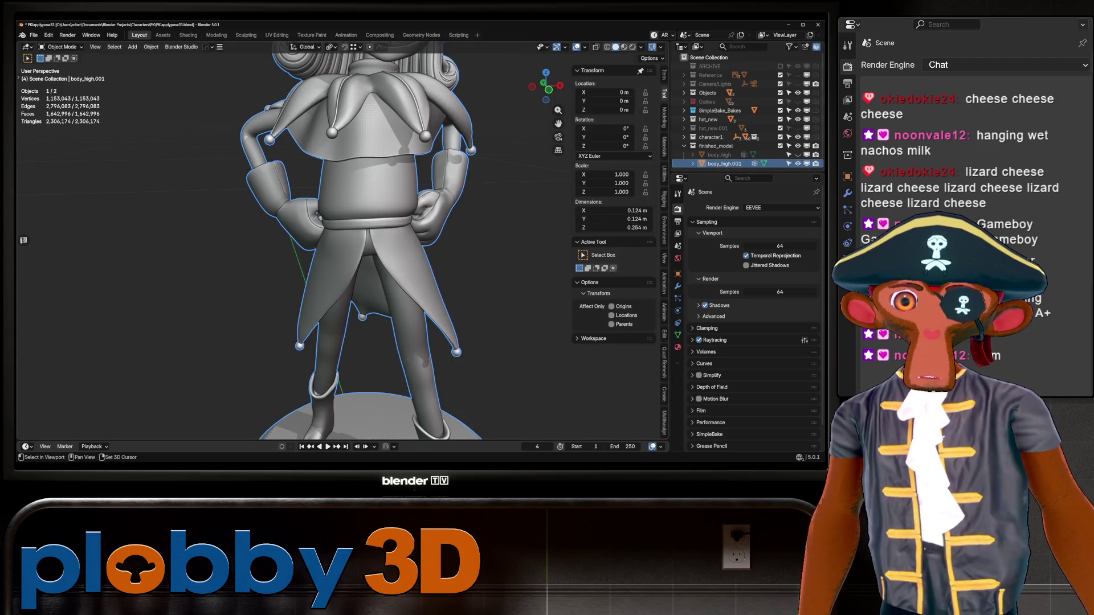
Step: Duplicate body_high.001 in place as a backup and reselect the original body mesh
key("shift+d")
key("Escape")
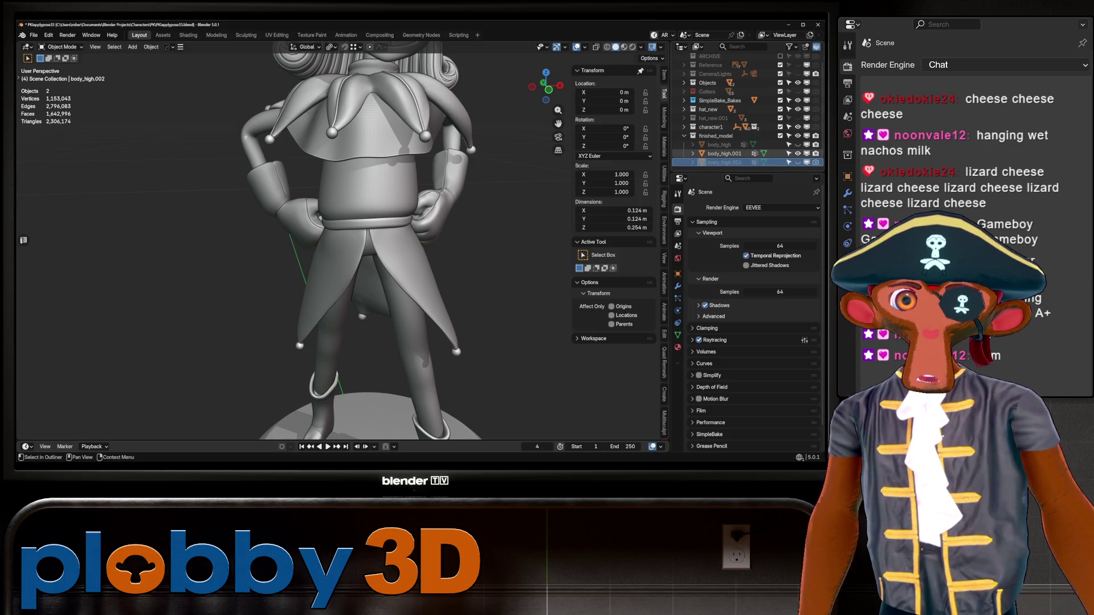
left_click(725, 153)
scroll(368, 239, "down", 3)
mouse_move(368, 239)
middle_mouse_down()
mouse_move(402, 256)
mouse_move(403, 223)
middle_mouse_up()
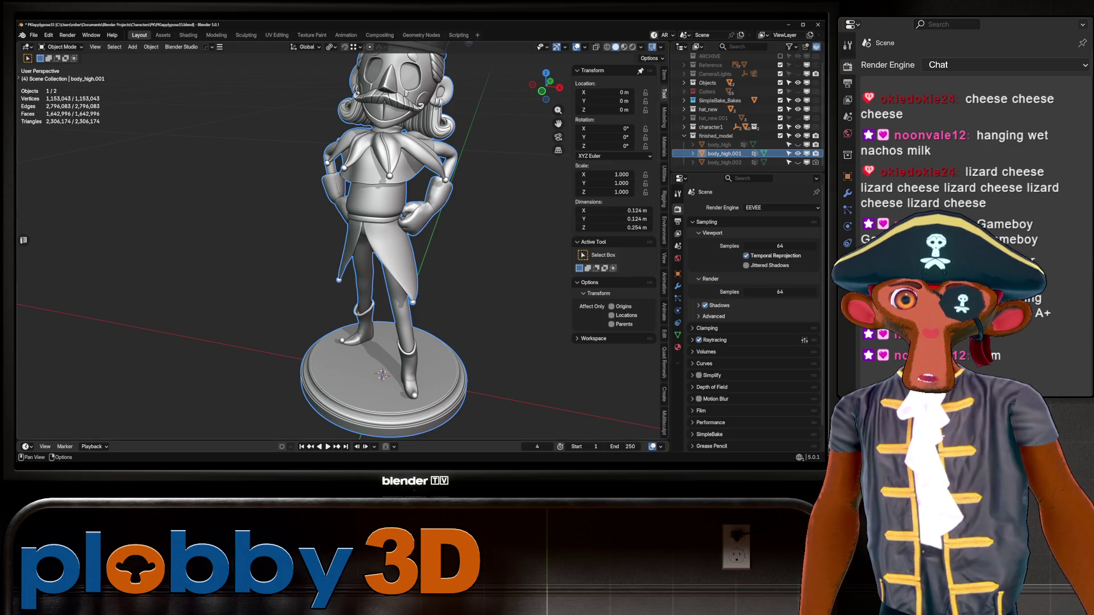
left_click(665, 116)
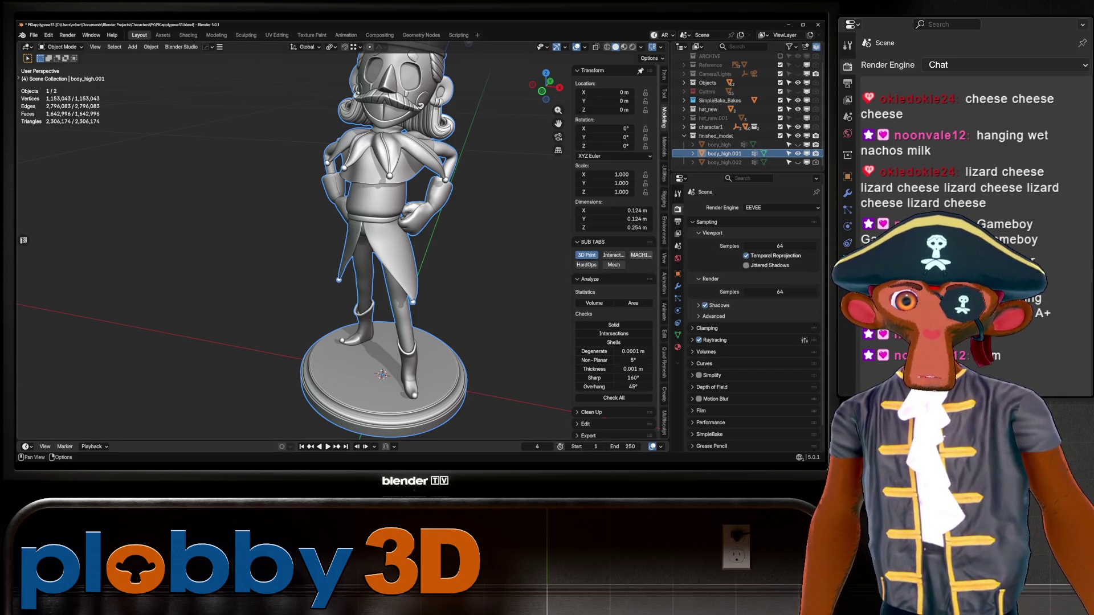
scroll(615, 257, "down", 1)
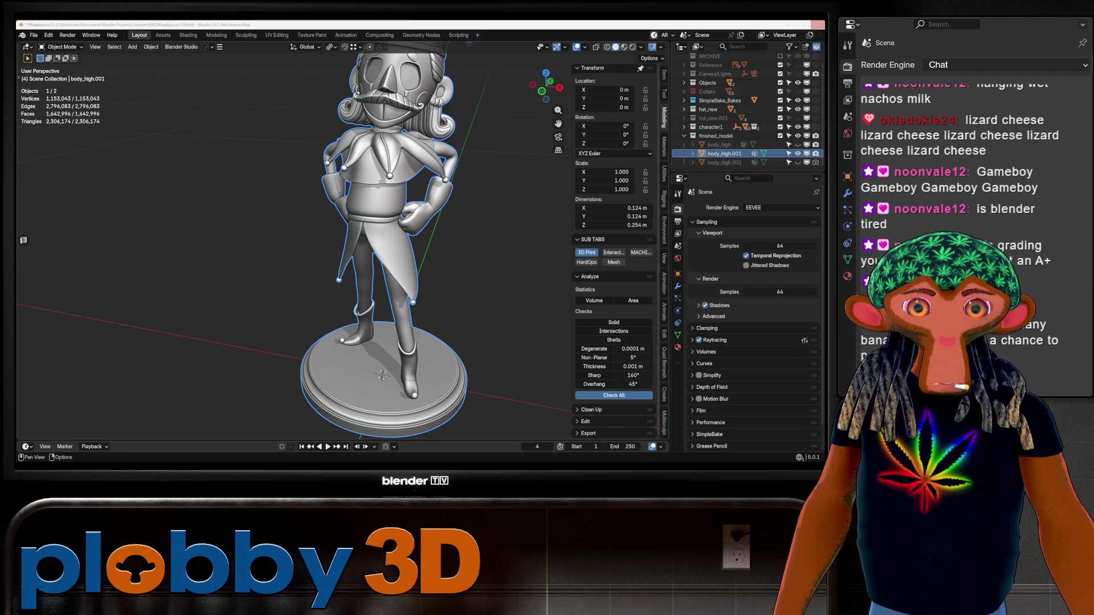
Step: Run all 3D Print toolbox checks on the jester body mesh
left_click(613, 395)
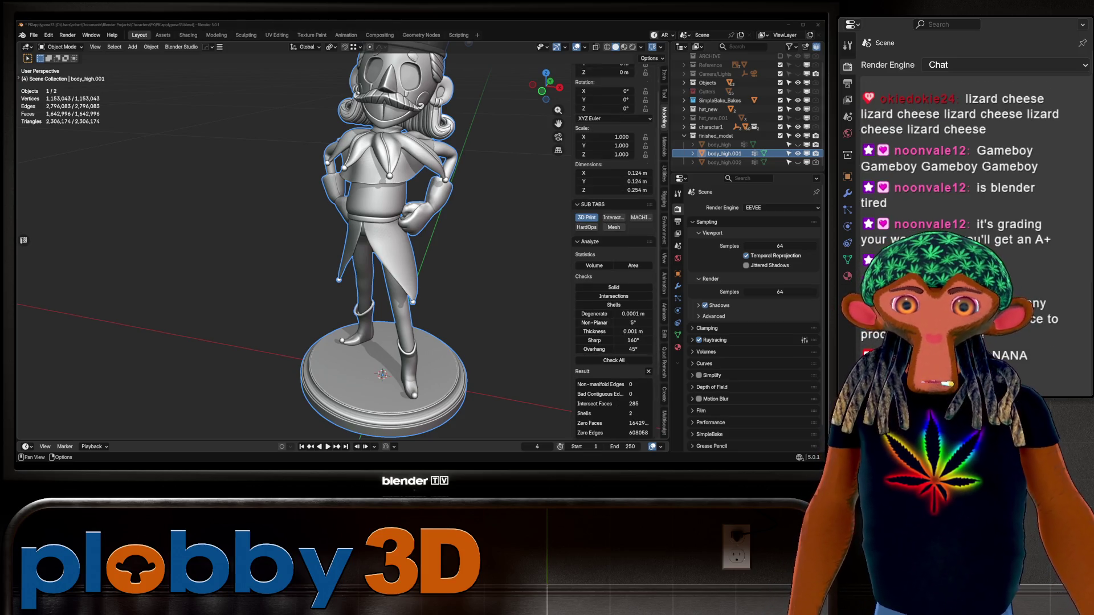
scroll(636, 385, "down", 3)
scroll(635, 385, "down", 2)
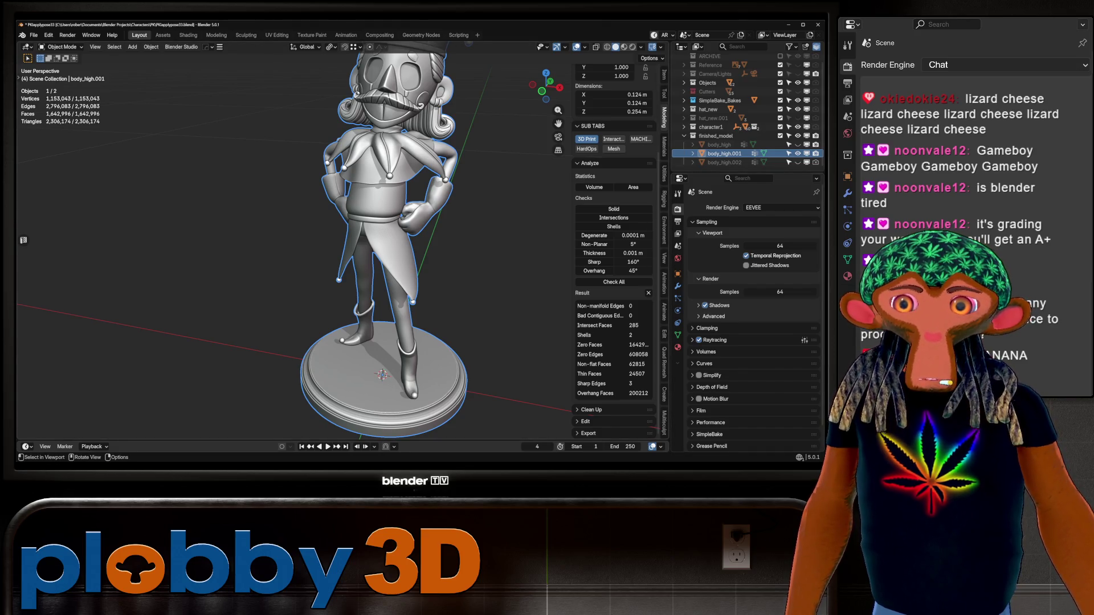
Step: Make all faces of body_high.001 planar via Quick Favorites, then rerun the print checks
key("Tab")
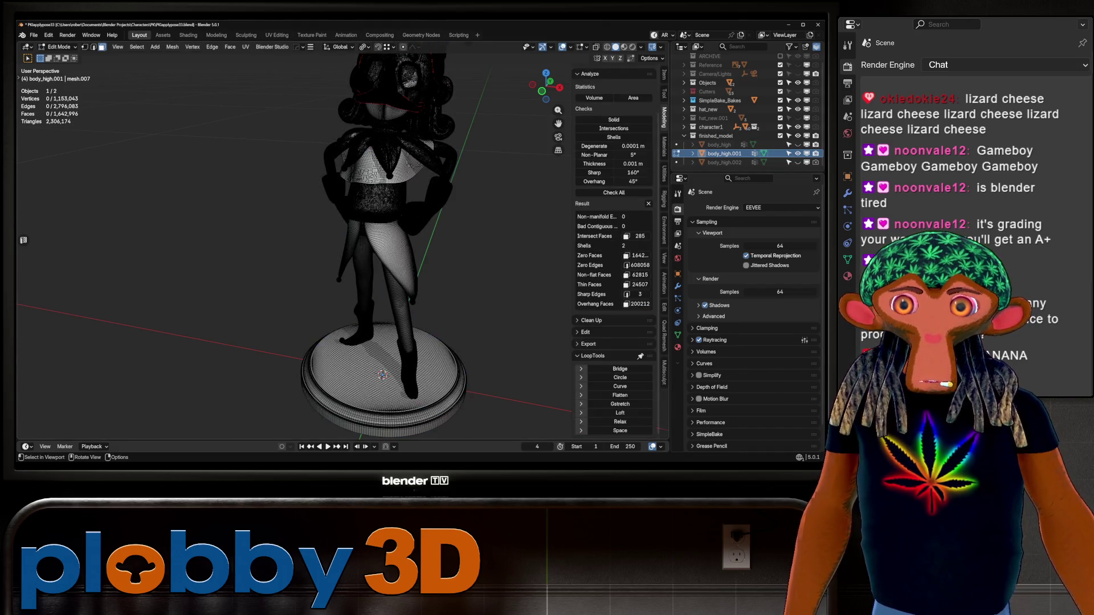
key("a")
key("q")
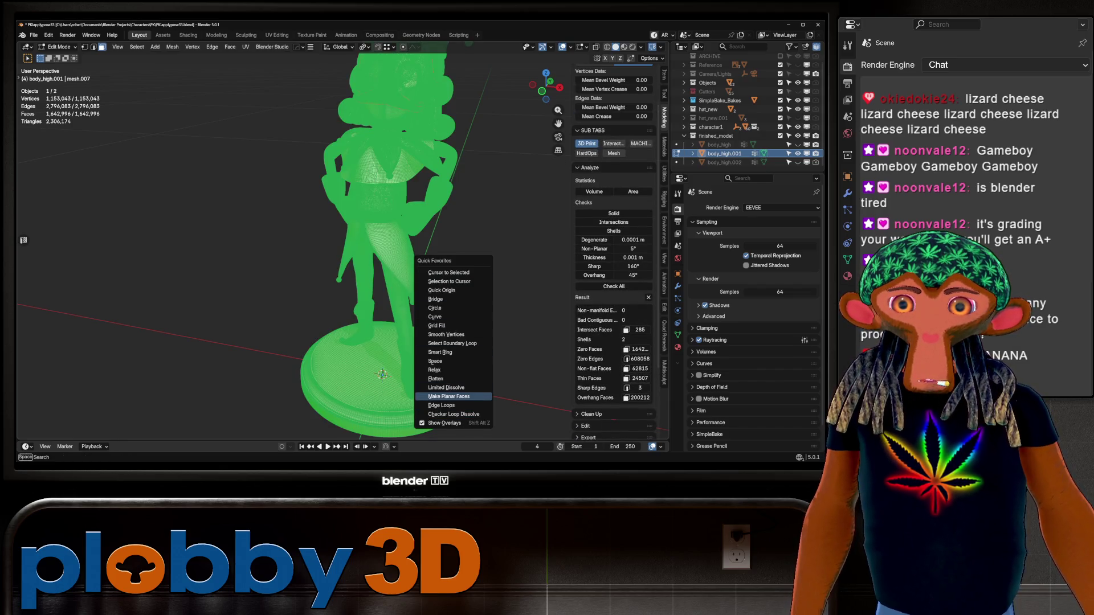
left_click(448, 396)
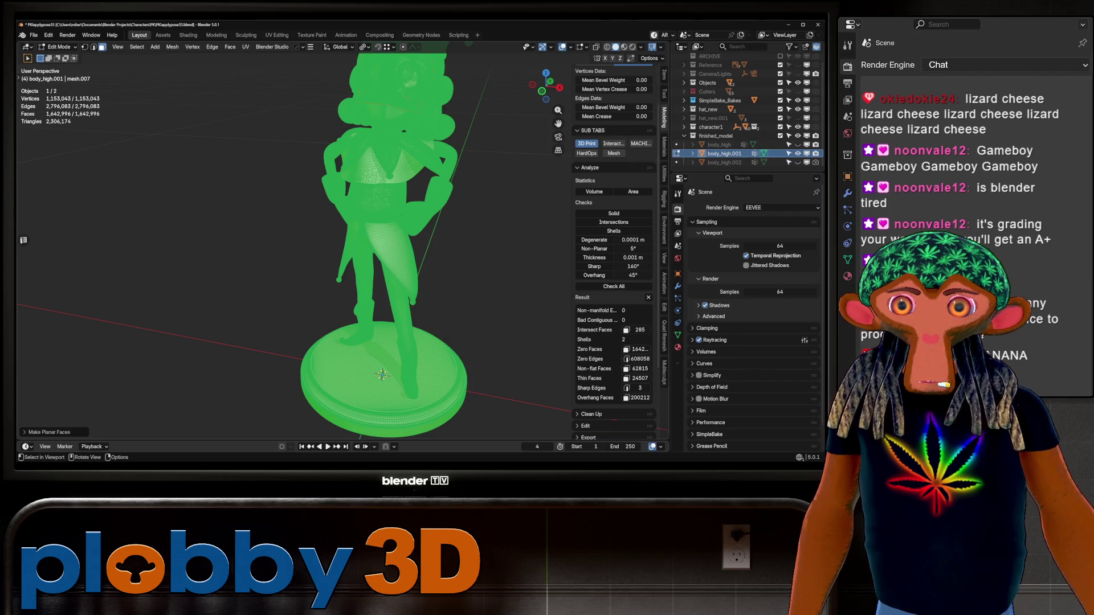
key("Tab")
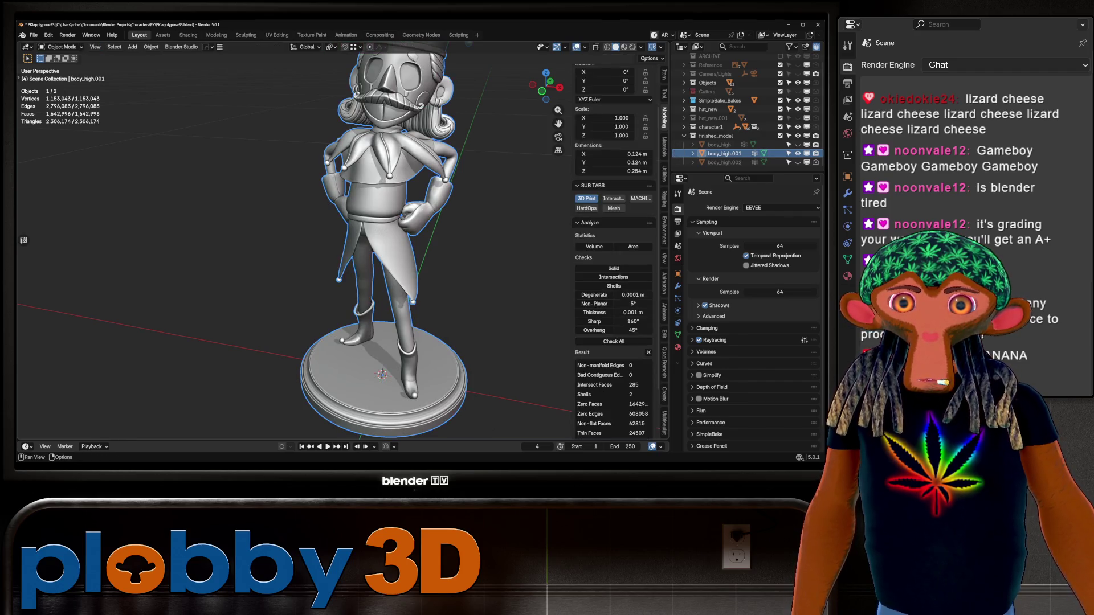
scroll(613, 299, "down", 2)
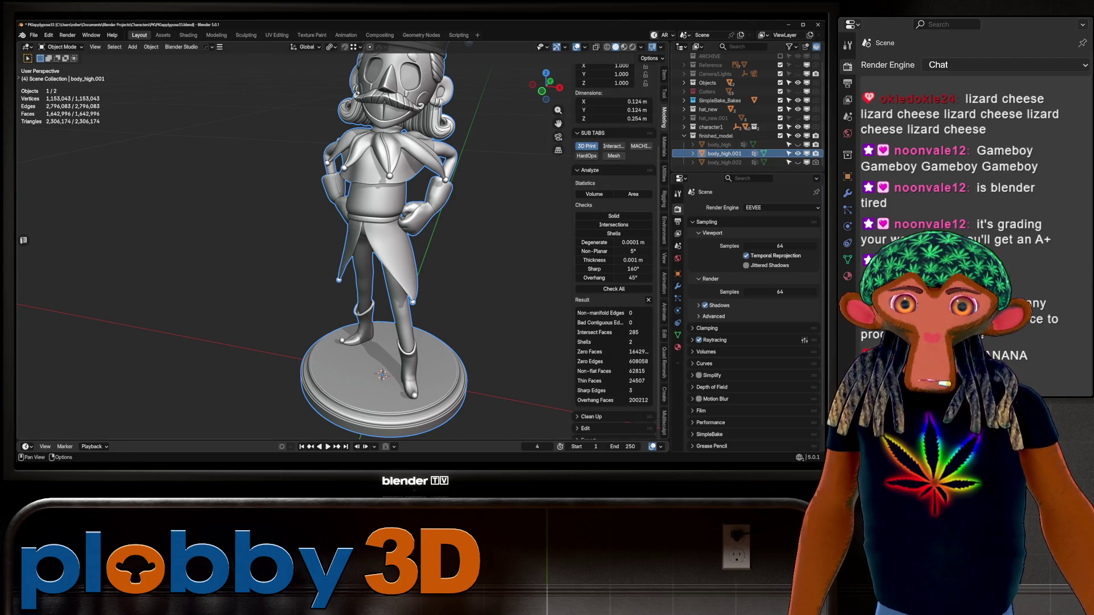
scroll(614, 257, "up", 1)
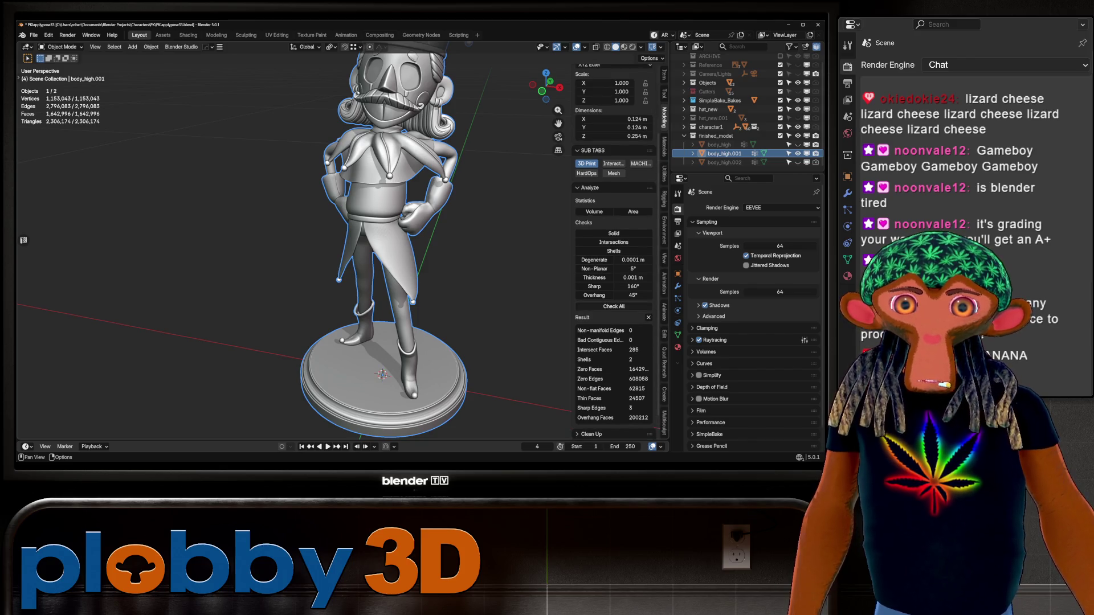
left_click(613, 306)
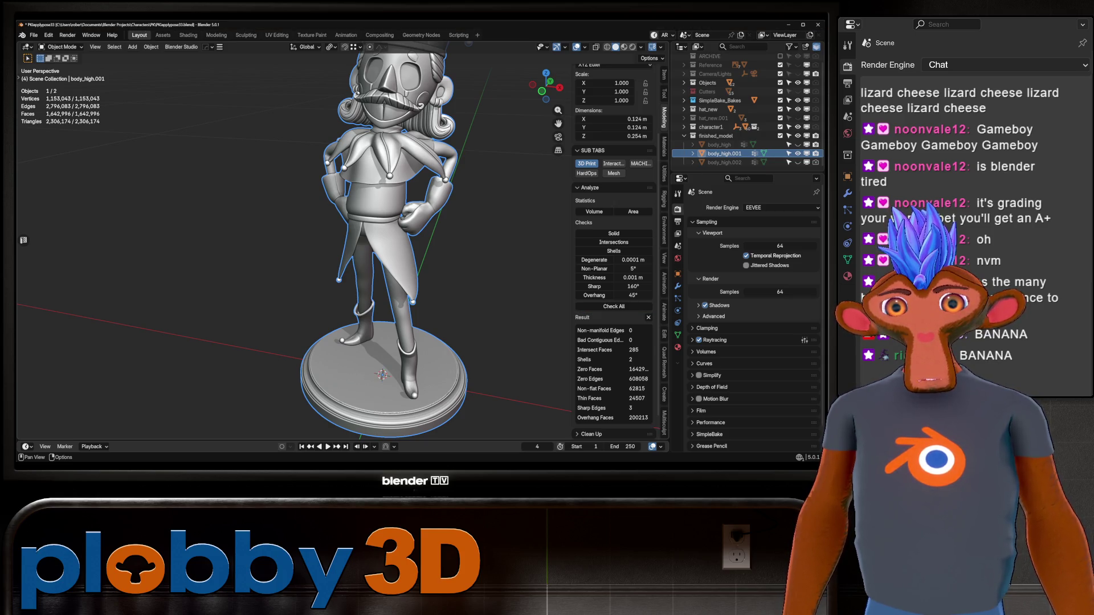
scroll(615, 282, "down", 1)
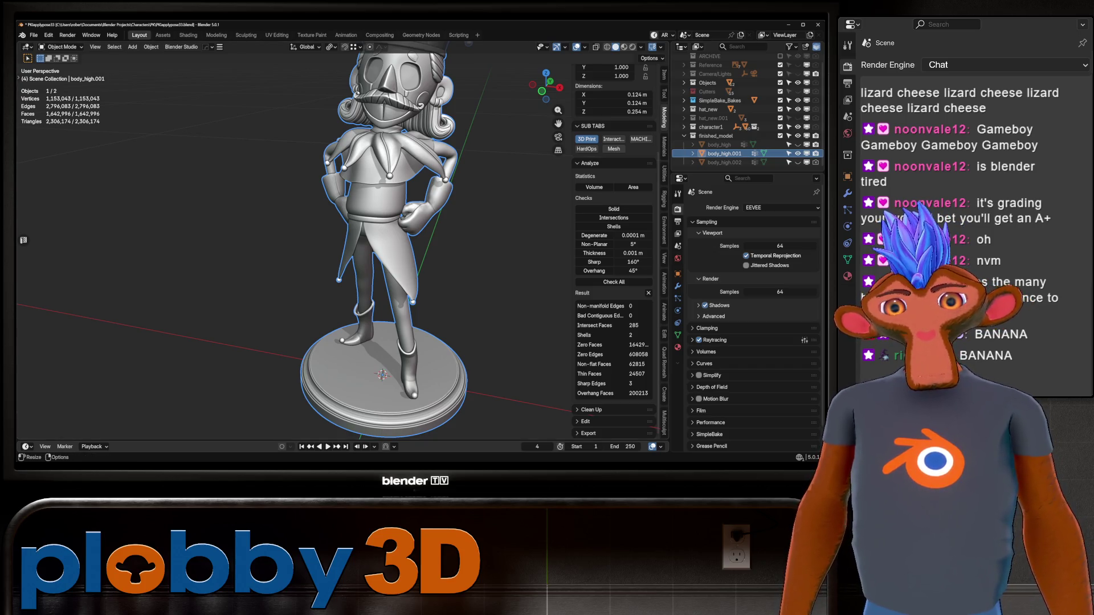
Step: Export body_high.001 as STL to the Desktop PK folder and enlarge its F3D preview
left_click(588, 434)
scroll(612, 342, "down", 2)
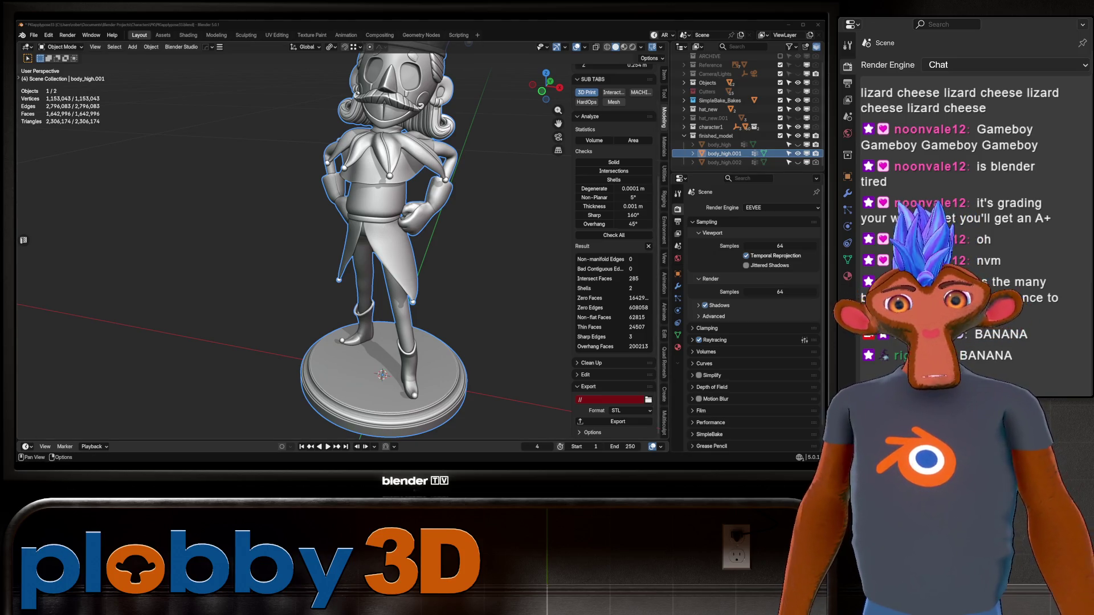
key("ctrl+shift+s")
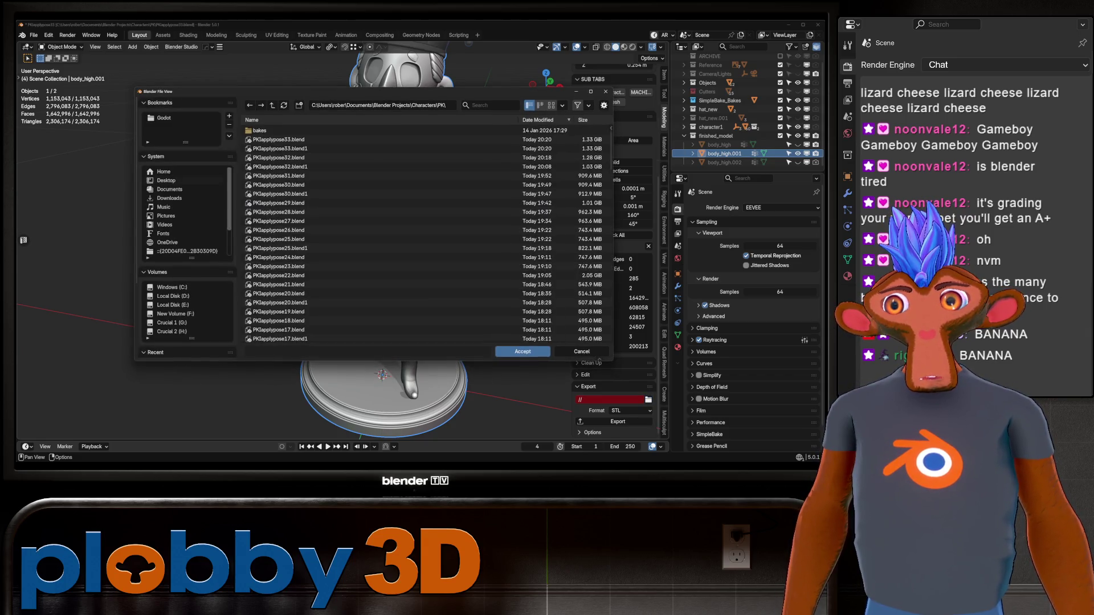
left_click(165, 180)
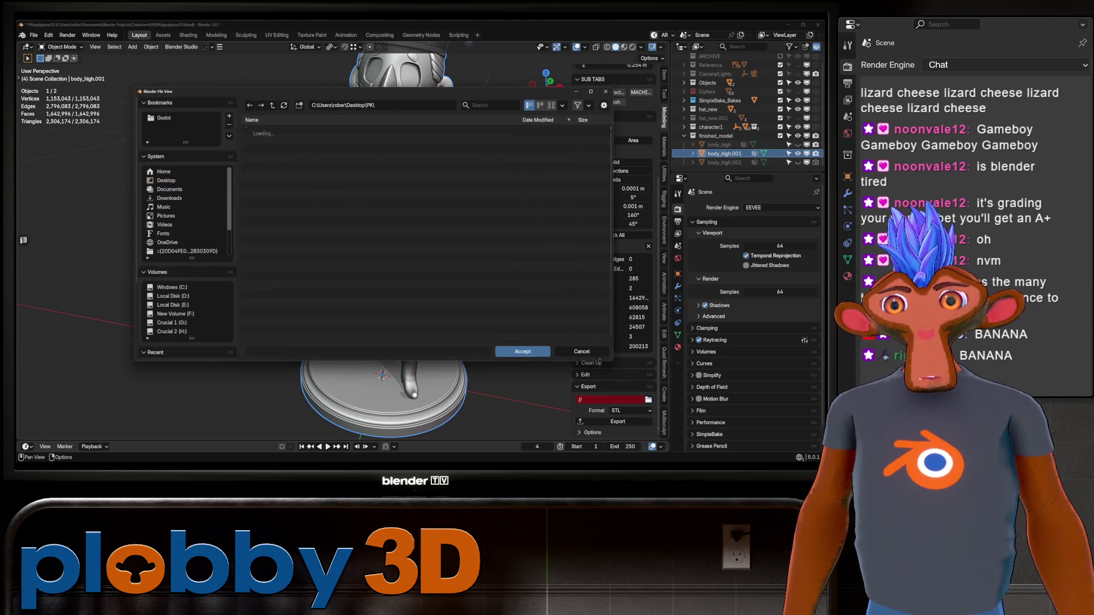
left_click(522, 352)
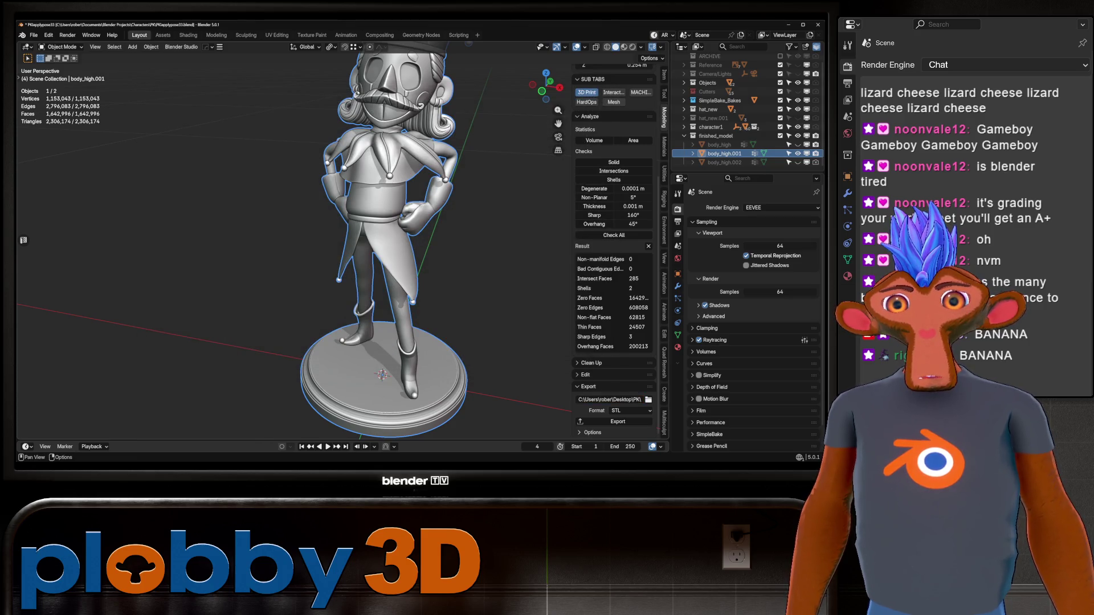
scroll(614, 343, "down", 3)
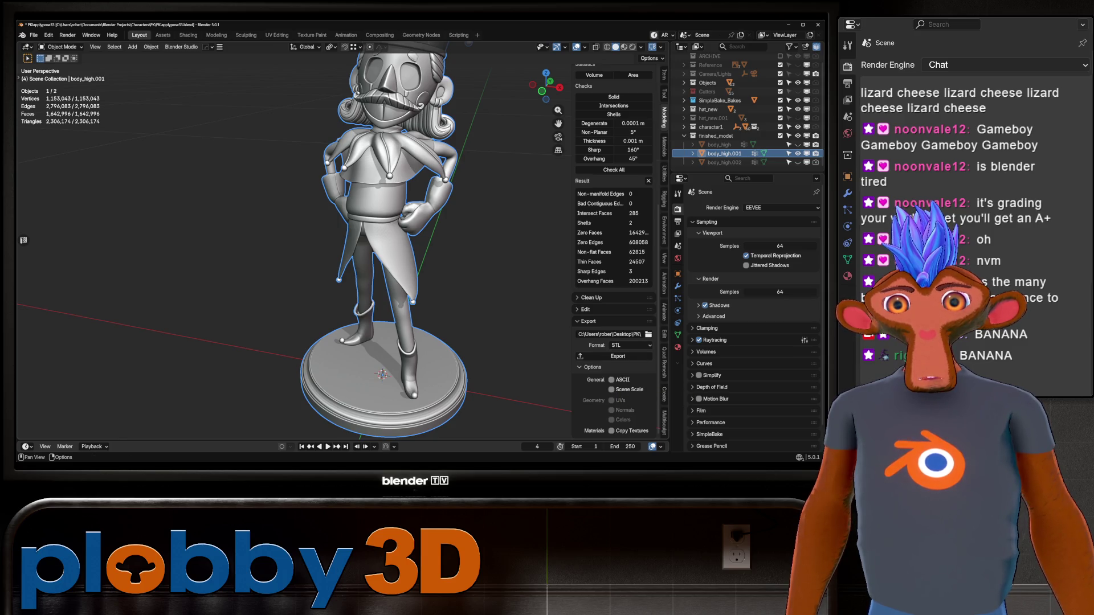
left_click(617, 356)
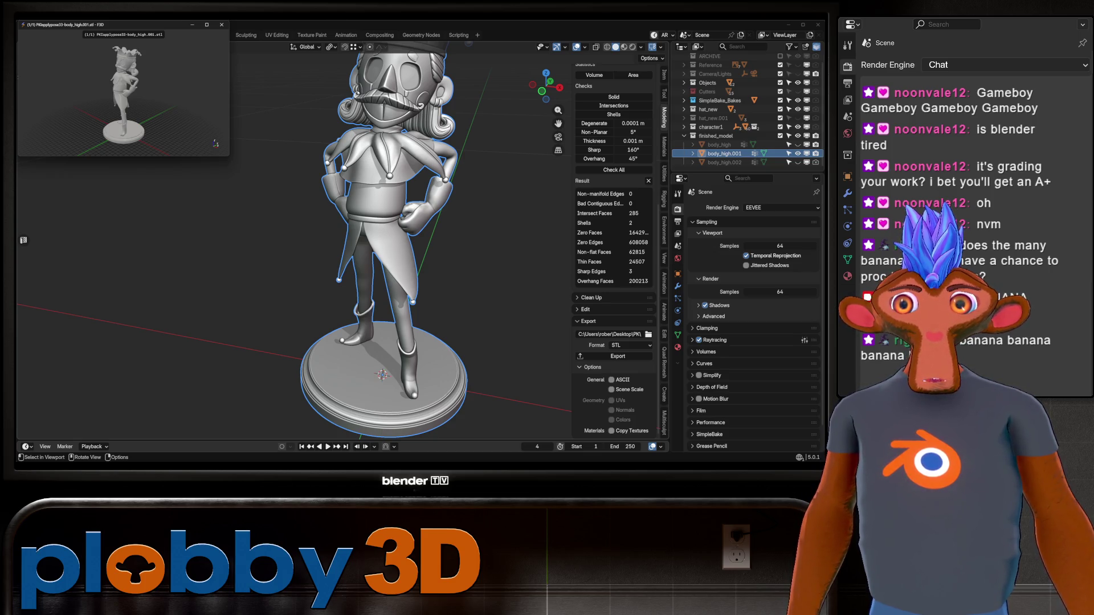
key("super+Up")
Step: Orbit the exported jester STL front, sides and back in F3D, then close the viewer
left_click_drag(256, 213, 427, 214)
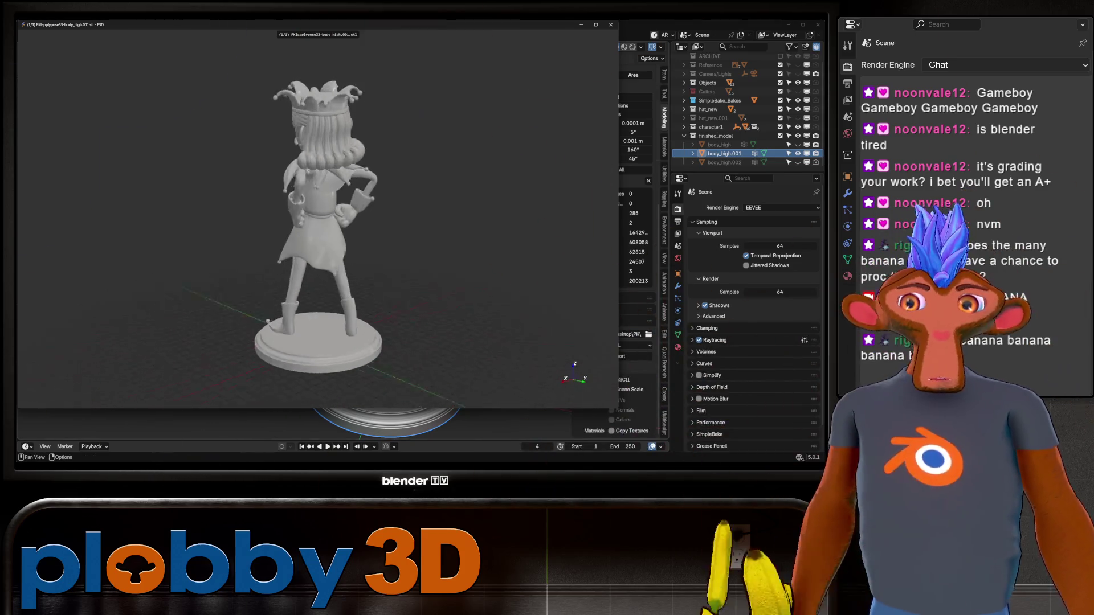
left_click_drag(256, 214, 428, 213)
scroll(385, 214, "up", 4)
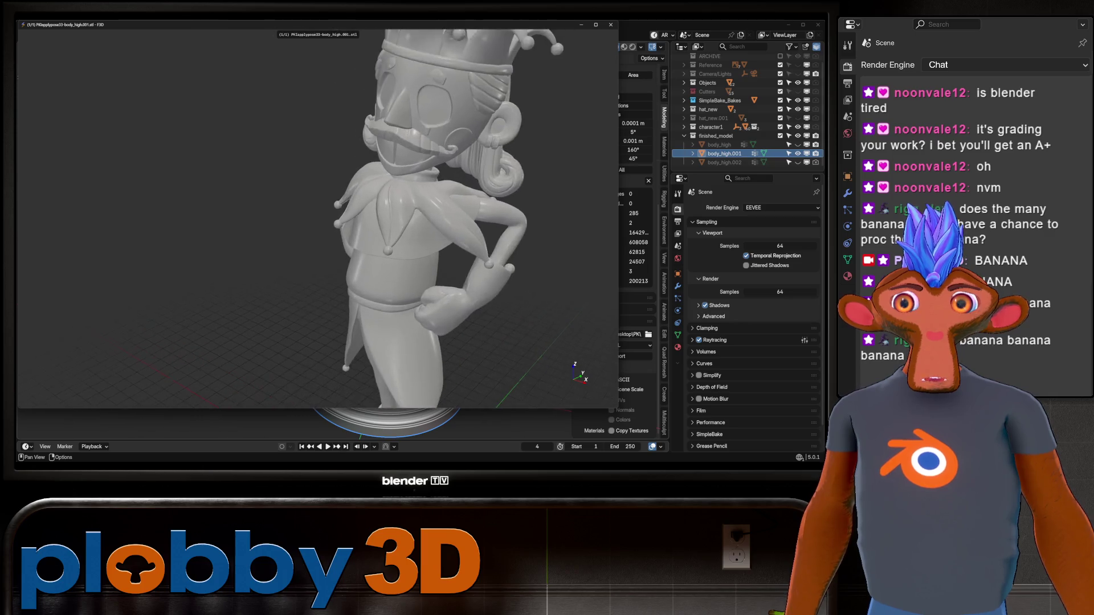
left_click_drag(385, 172, 386, 299)
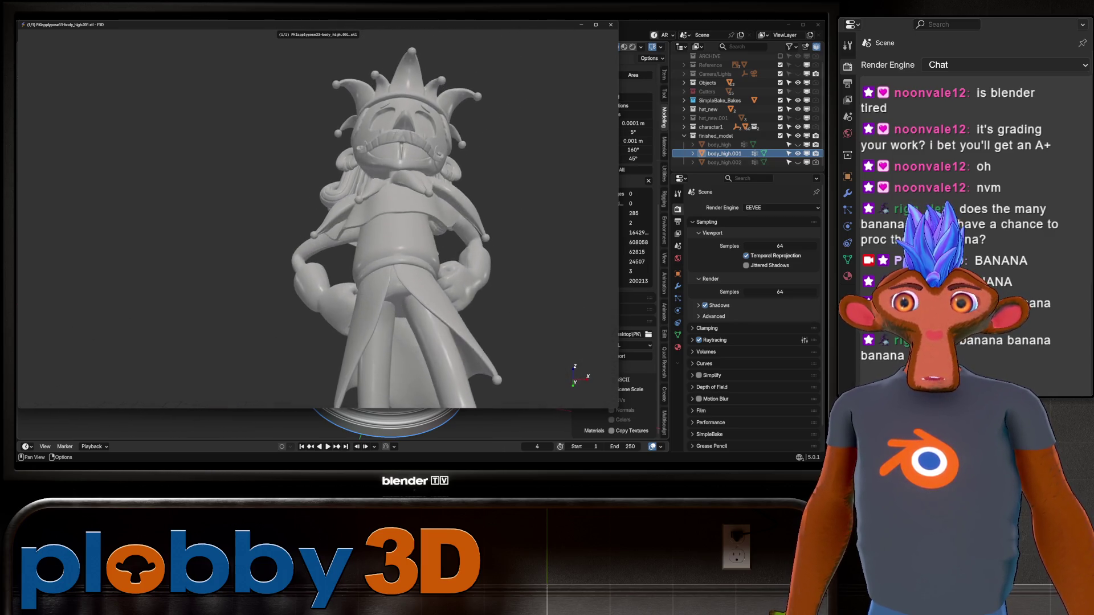
left_click_drag(385, 215, 256, 214)
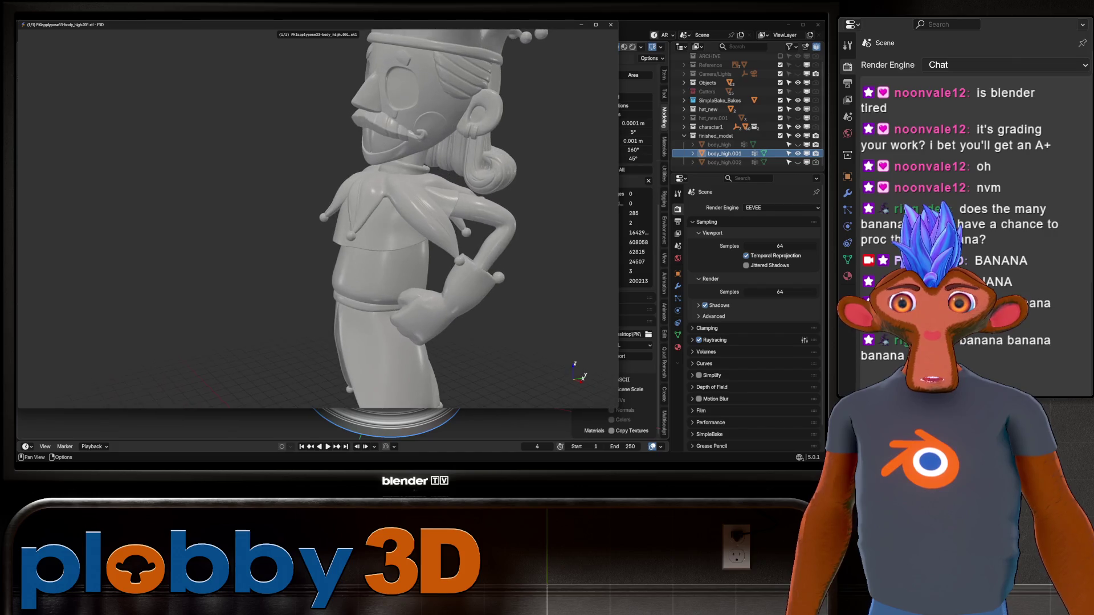
scroll(384, 213, "down", 3)
left_click_drag(385, 214, 257, 214)
mouse_move(384, 214)
left_mouse_down()
mouse_move(256, 214)
mouse_move(385, 239)
mouse_move(282, 239)
left_mouse_up()
scroll(360, 239, "down", 2)
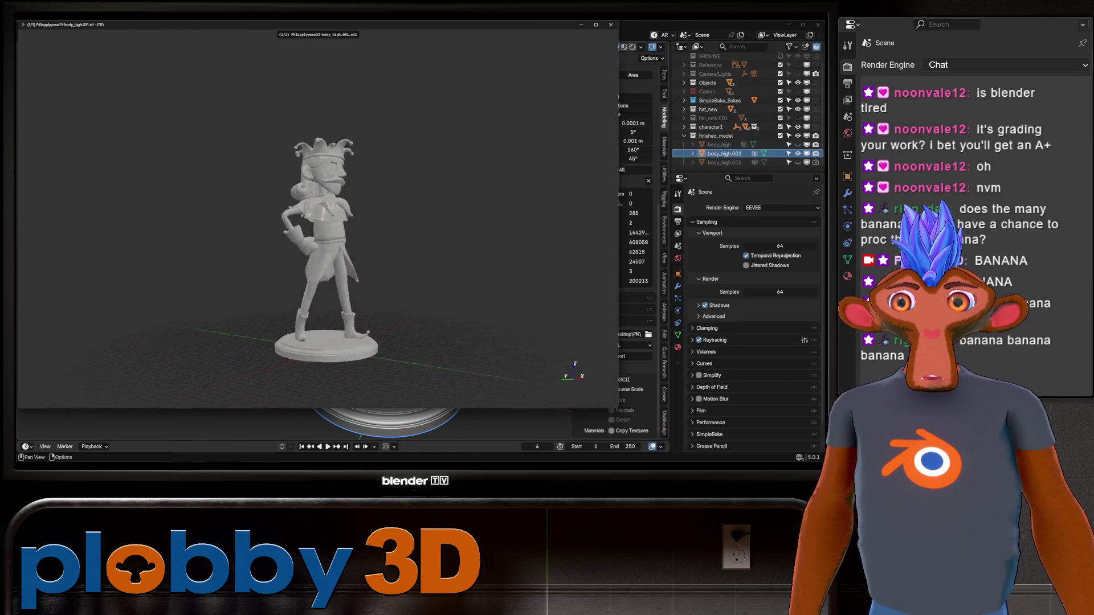
left_click_drag(282, 240, 385, 240)
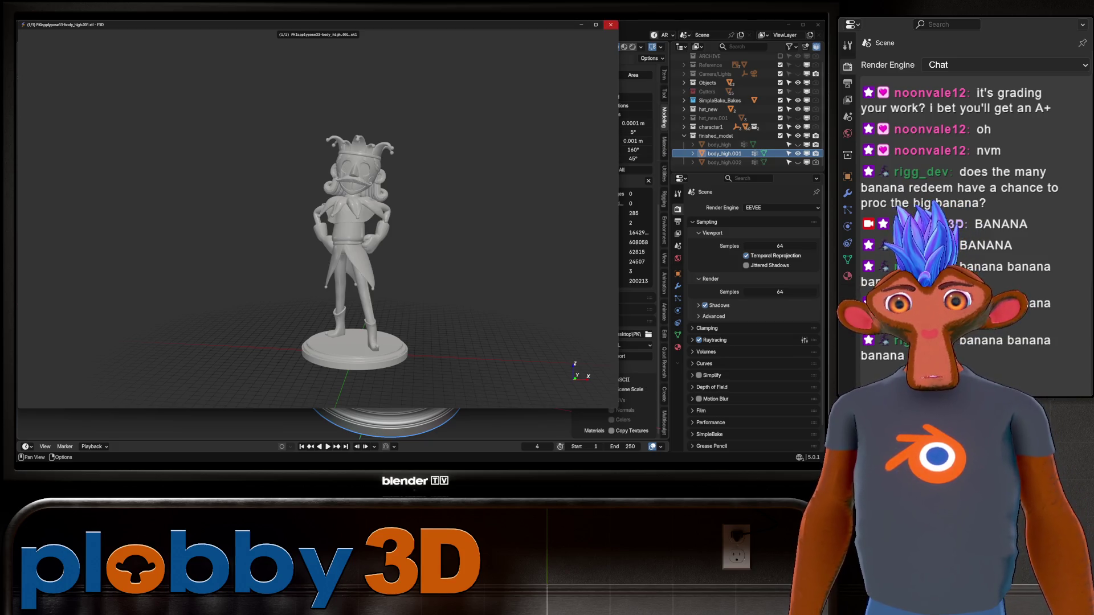
key("alt+F4")
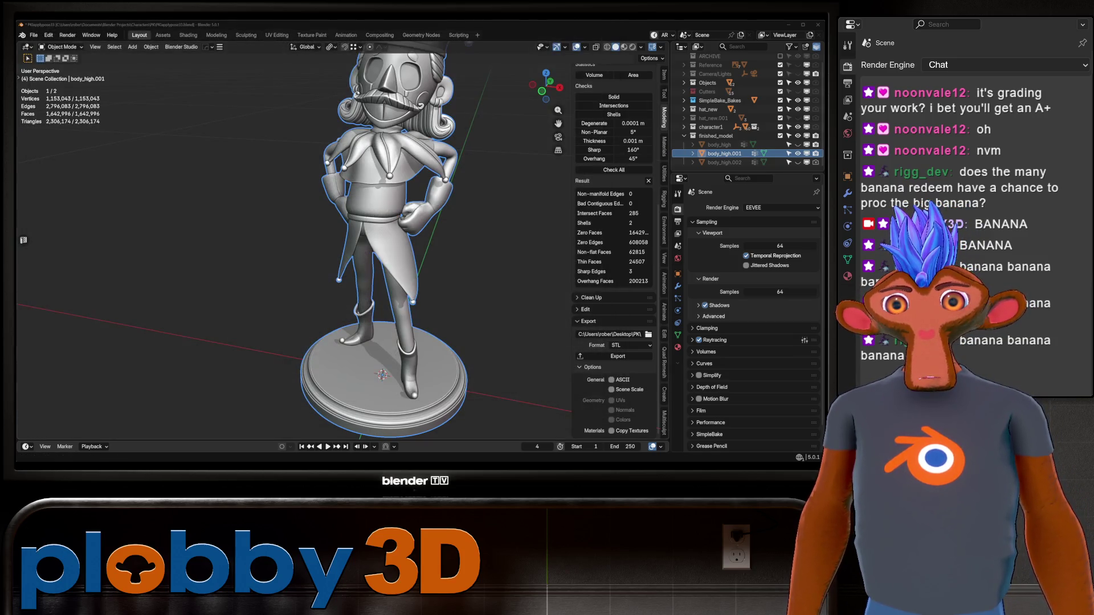
scroll(342, 214, "down", 3)
Step: Orbit the figurine in solid shading from all sides, then launch F3D on the exported STL
middle_click_drag(385, 213, 300, 214)
middle_click_drag(384, 213, 257, 213)
scroll(343, 239, "up", 4)
key("z")
scroll(342, 240, "down", 3)
middle_click_drag(385, 240, 283, 240)
middle_click_drag(385, 239, 257, 240)
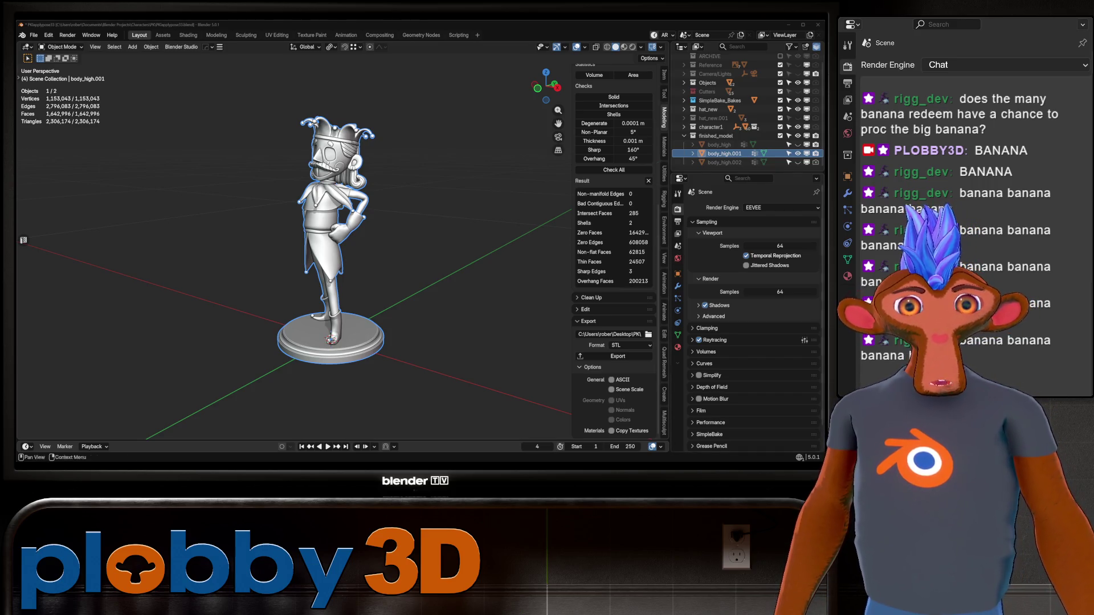
middle_click_drag(342, 256, 257, 240)
scroll(342, 256, "up", 3)
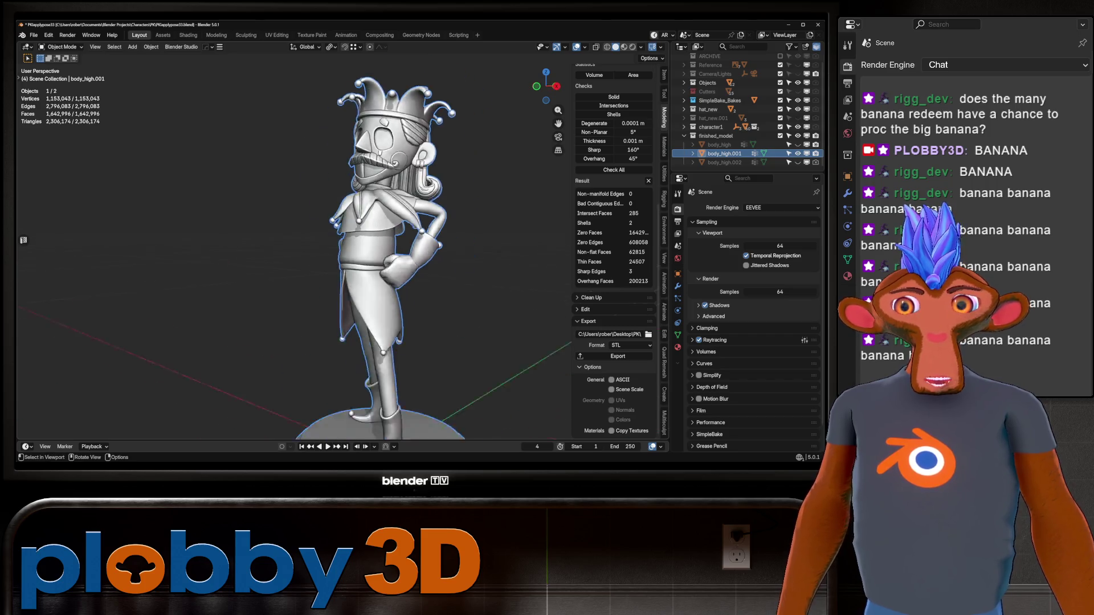
middle_click_drag(385, 256, 257, 257)
scroll(385, 256, "up", 3)
middle_click_drag(427, 257, 299, 257)
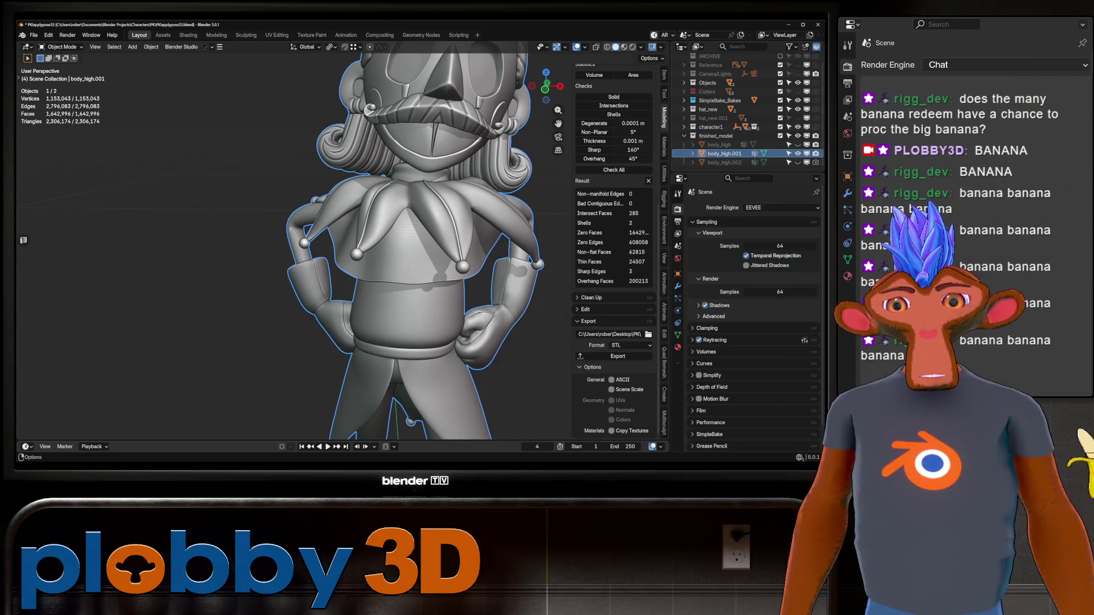
key("super+r")
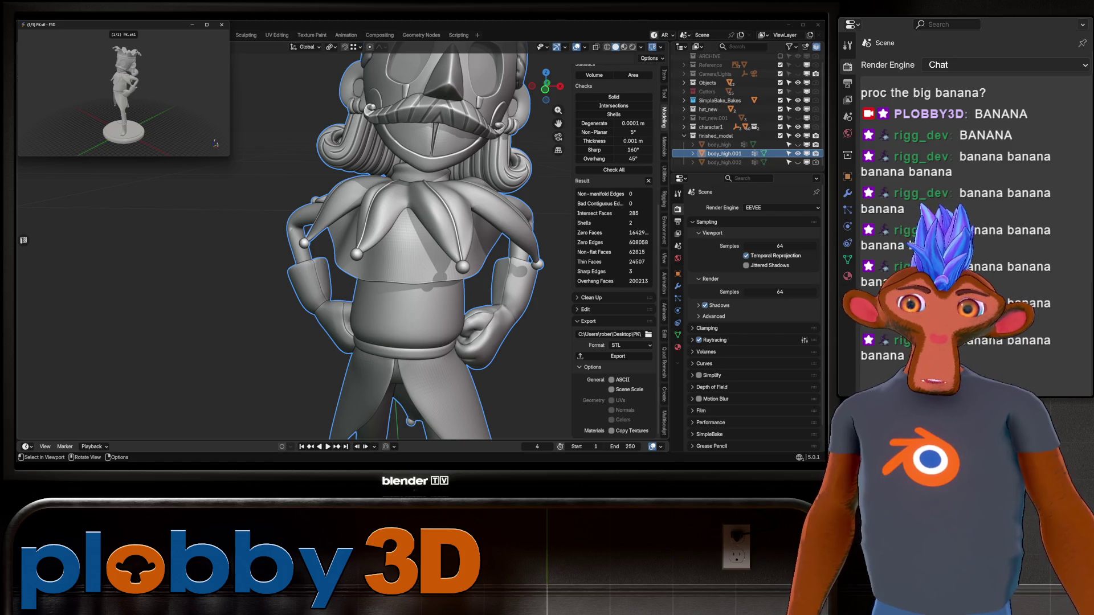
Step: Enlarge the F3D window and orbit up to the figurine's head and around its back
left_click_drag(129, 24, 428, 256)
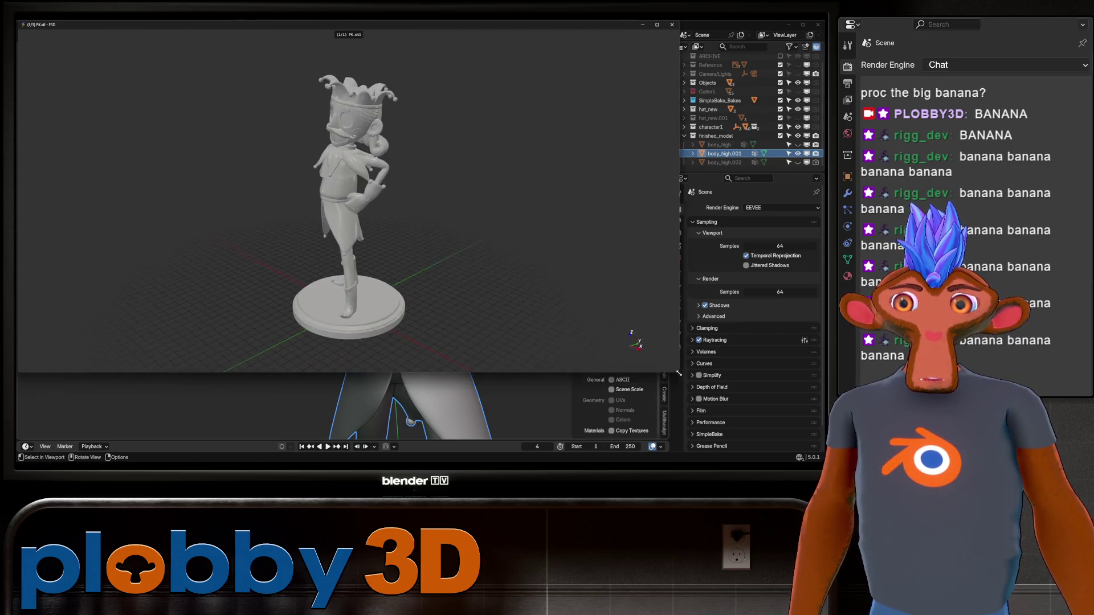
double_click(256, 141)
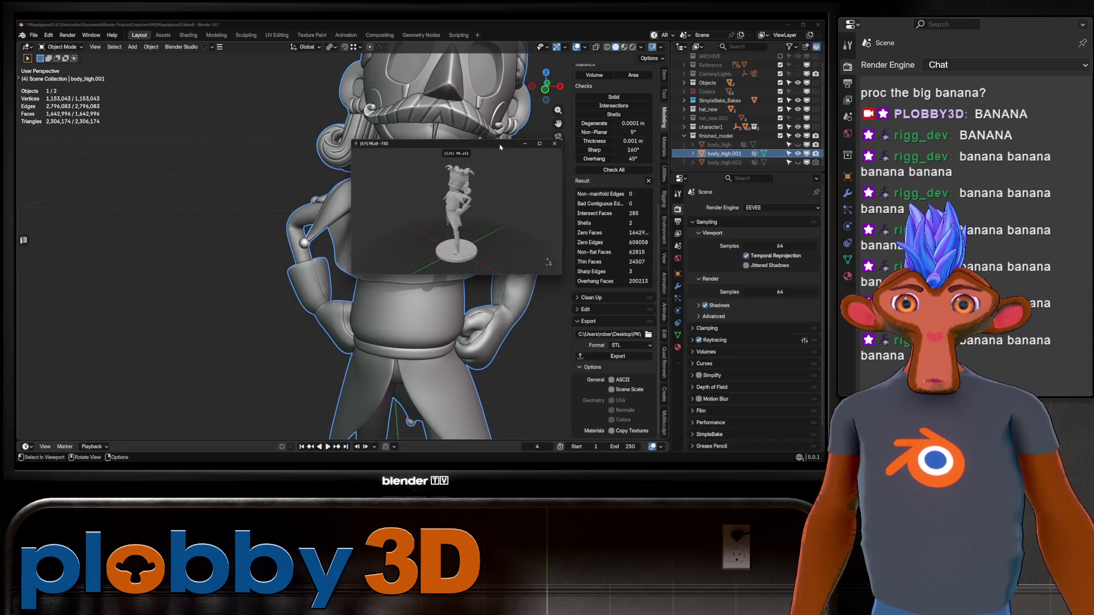
double_click(445, 171)
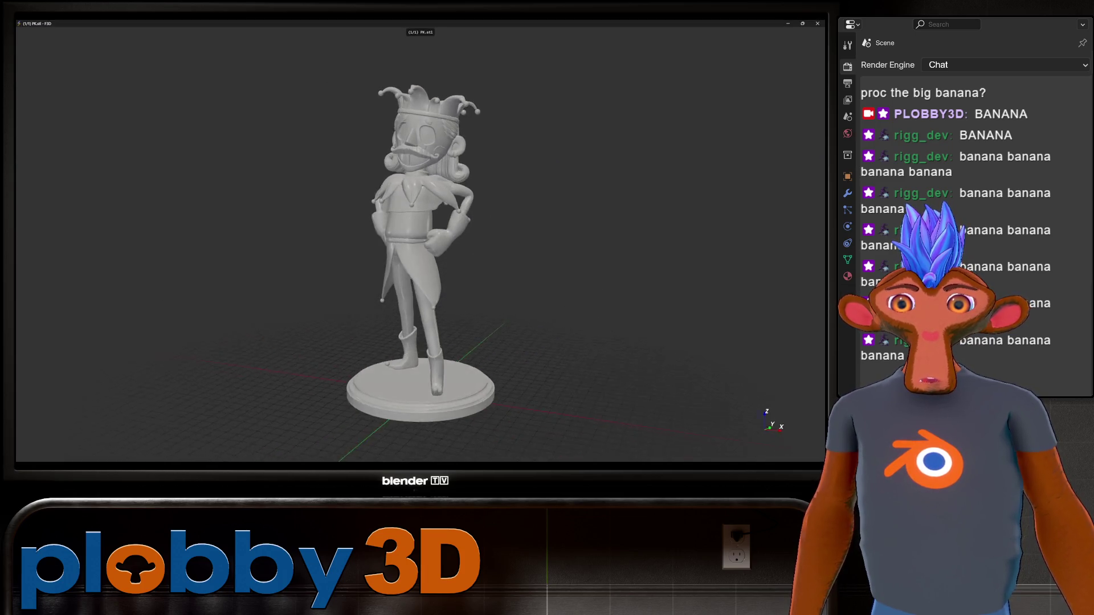
scroll(411, 240, "up", 5)
middle_click_drag(411, 128, 411, 342)
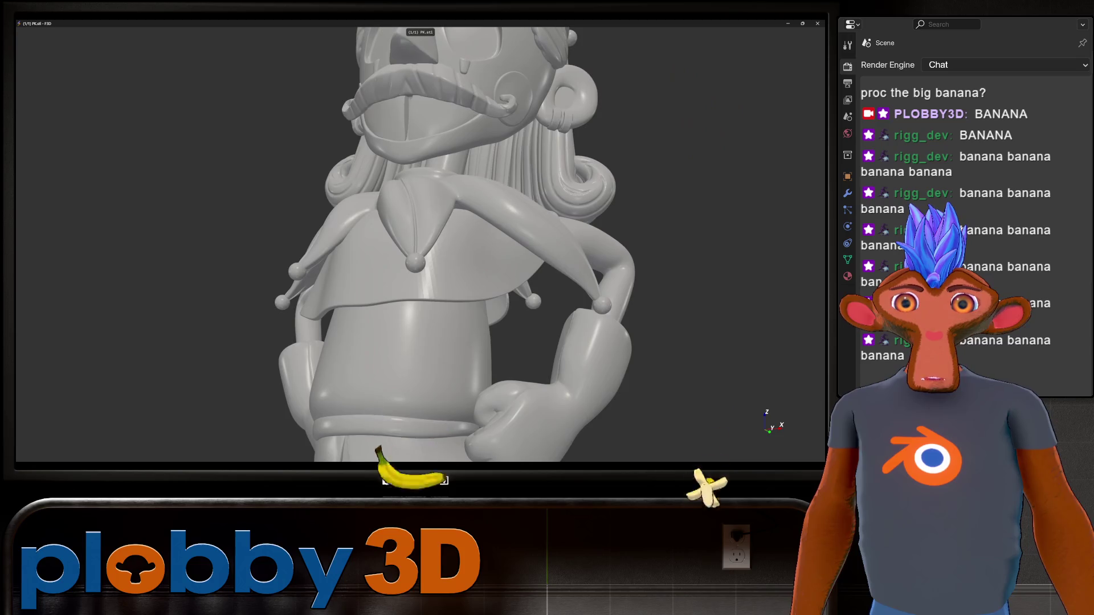
left_click_drag(257, 240, 598, 240)
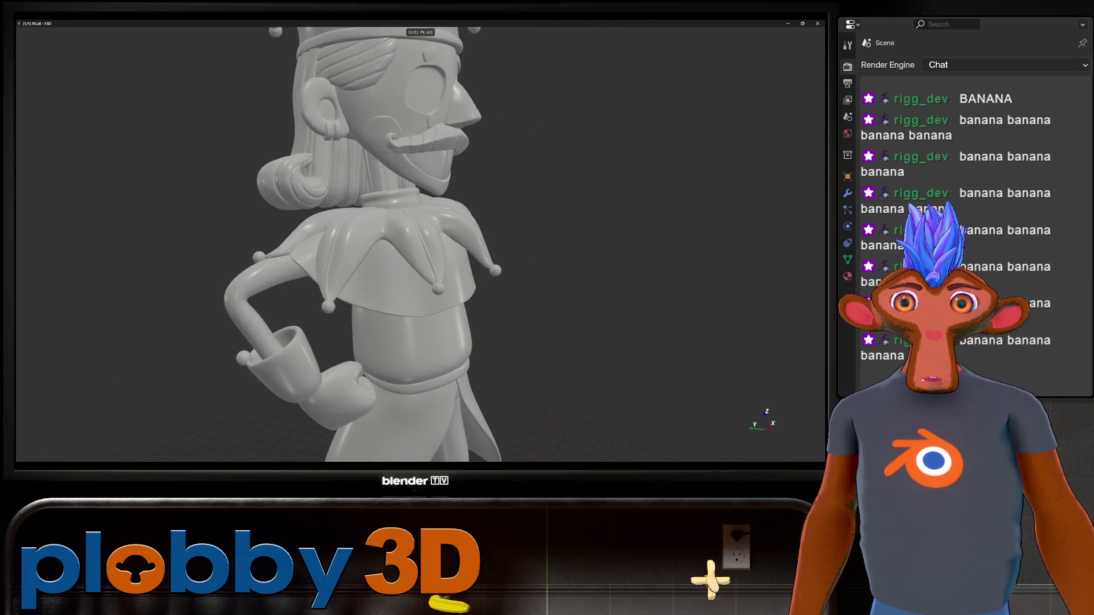
Step: Inspect the full body from front, side and three-quarter views, then close F3D
left_click_drag(300, 239, 598, 257)
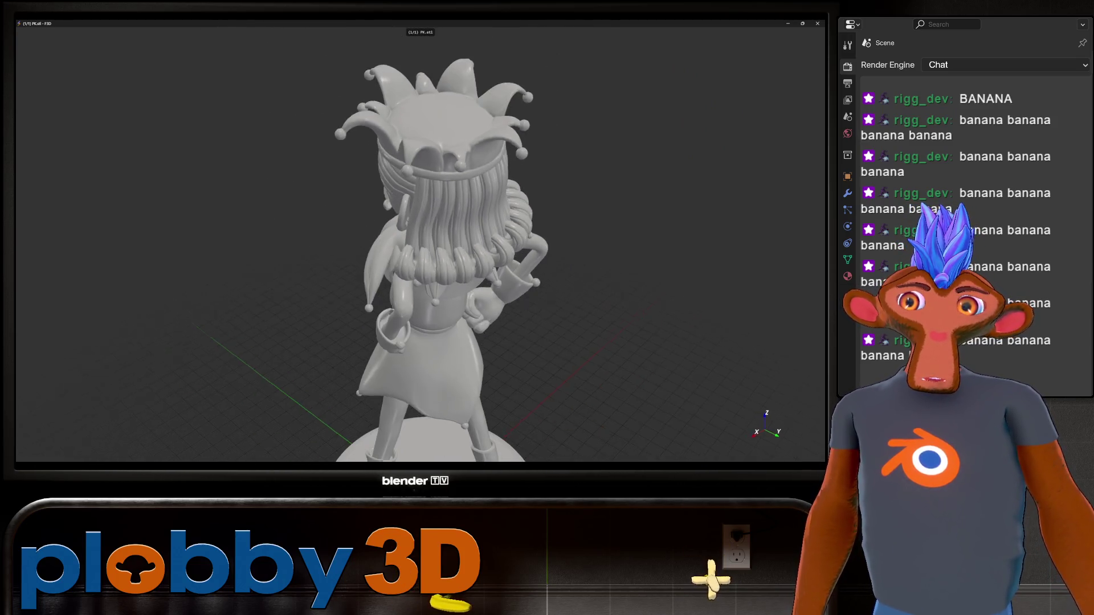
middle_click_drag(428, 240, 256, 214)
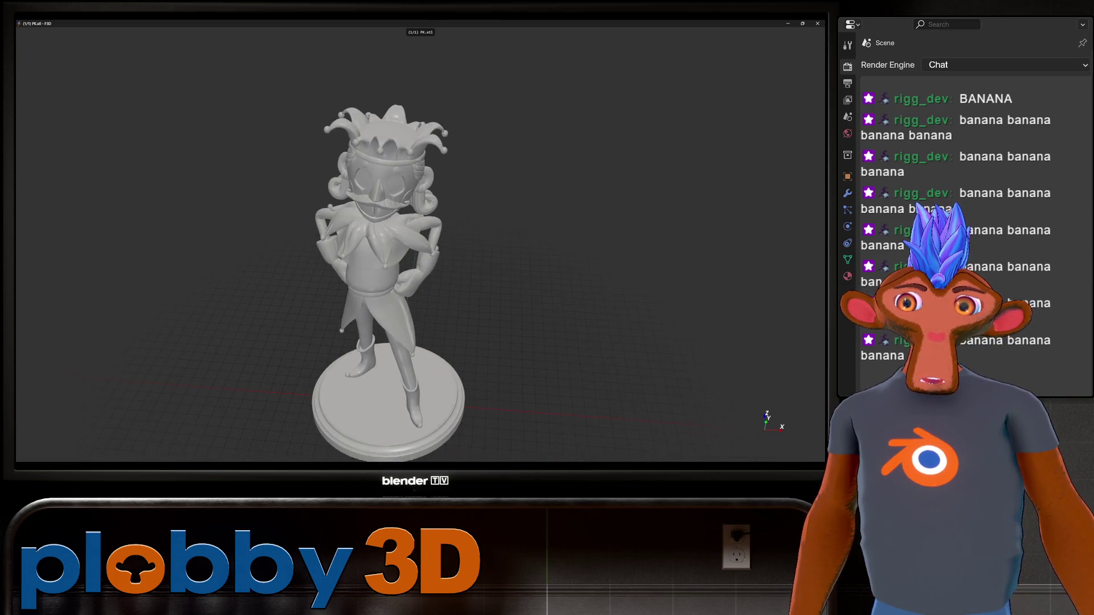
mouse_move(513, 239)
middle_mouse_down()
mouse_move(300, 239)
mouse_move(556, 239)
mouse_move(470, 239)
middle_mouse_up()
scroll(428, 239, "down", 2)
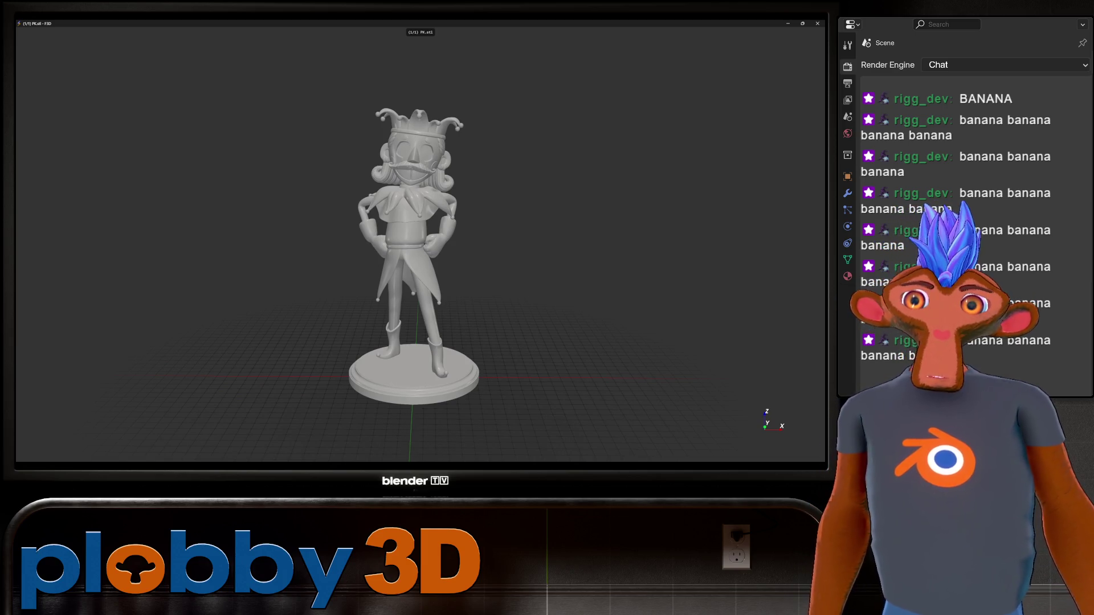
scroll(419, 239, "up", 3)
middle_click_drag(470, 240, 385, 257)
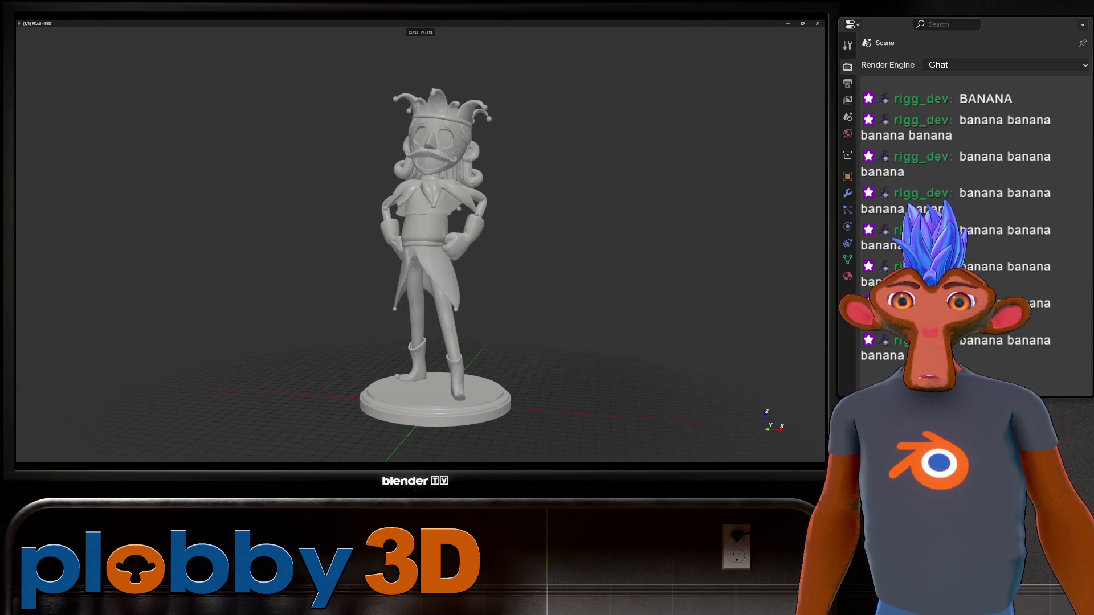
key("Escape")
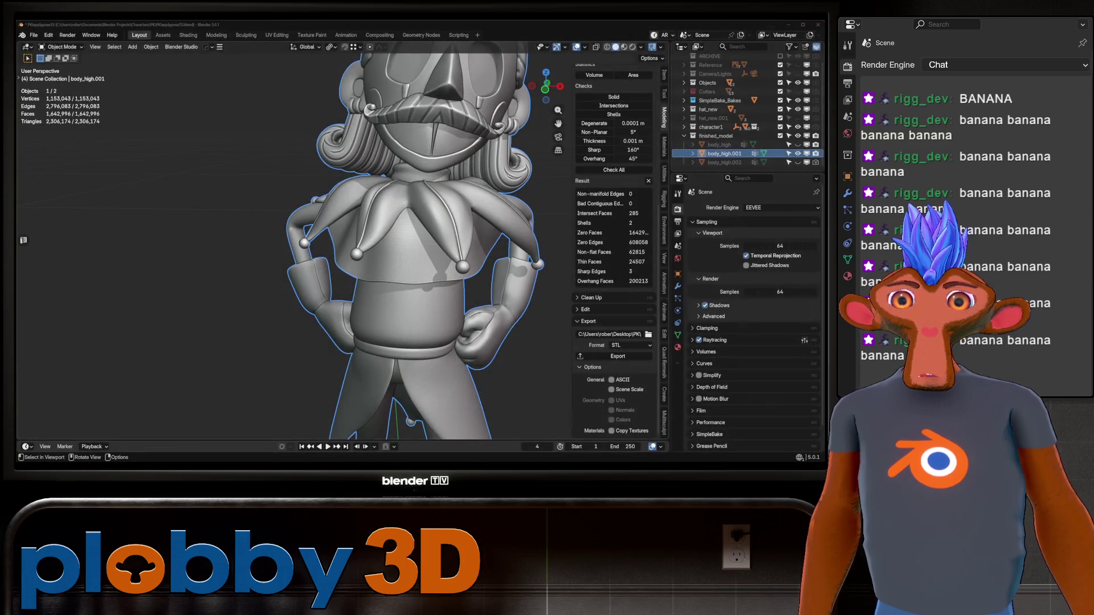
scroll(411, 239, "down", 5)
Step: Save the jester figurine project via File > Save
left_click(34, 34)
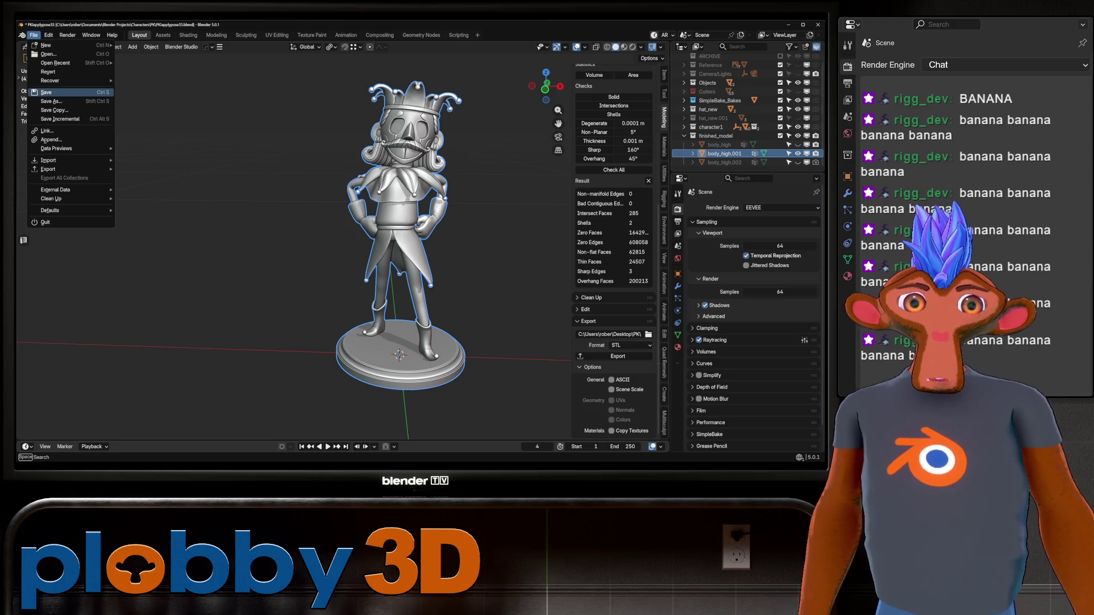
left_click(47, 92)
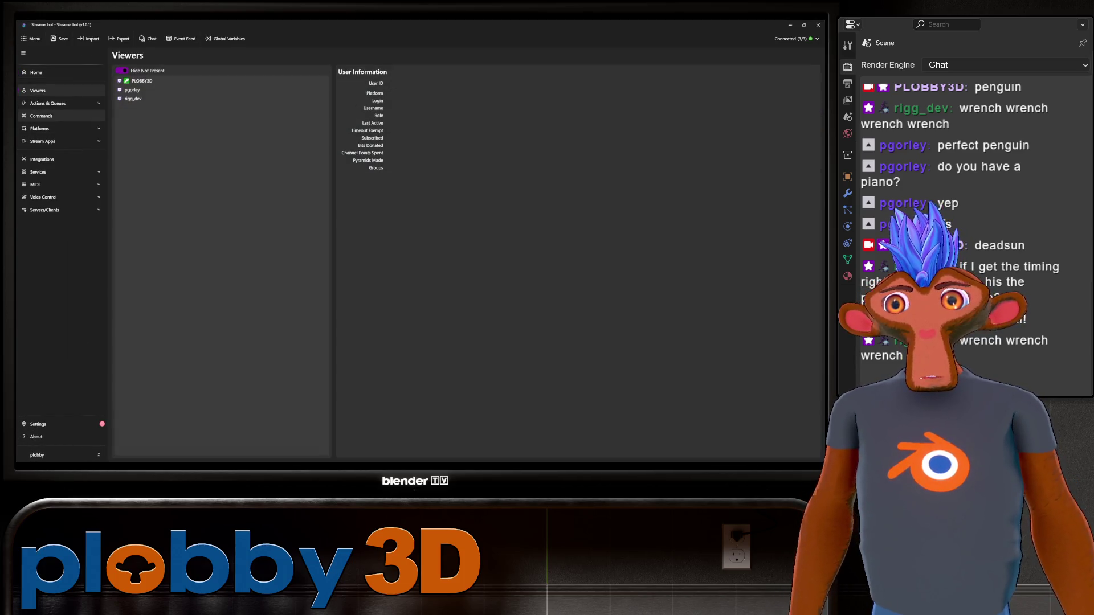
Step: Browse the Actions list under Actions & Queues and expand the chat_triggers group
left_click(47, 103)
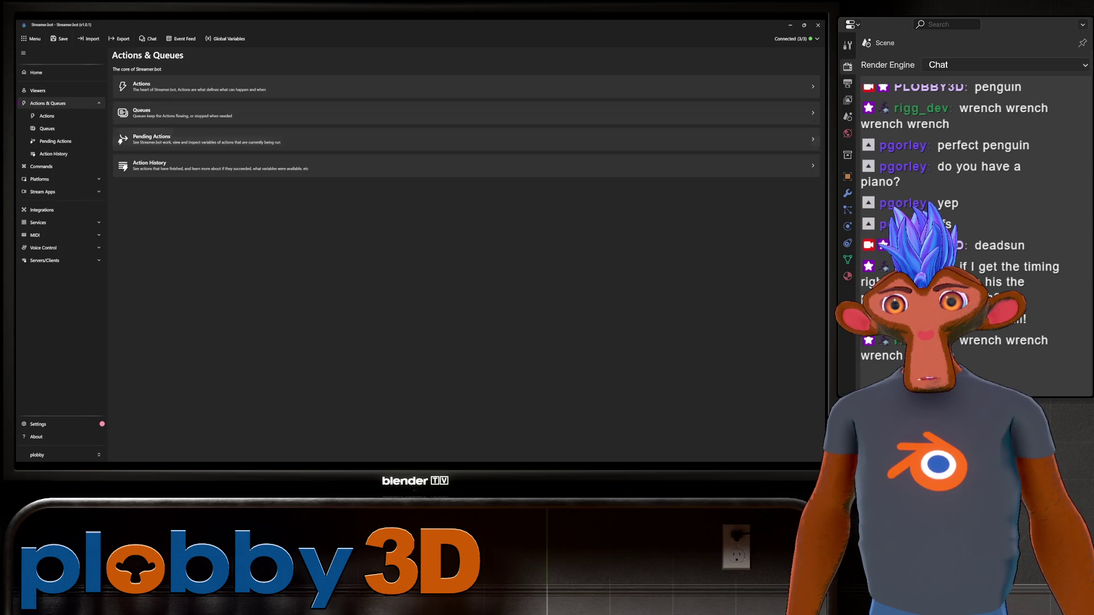
left_click(466, 86)
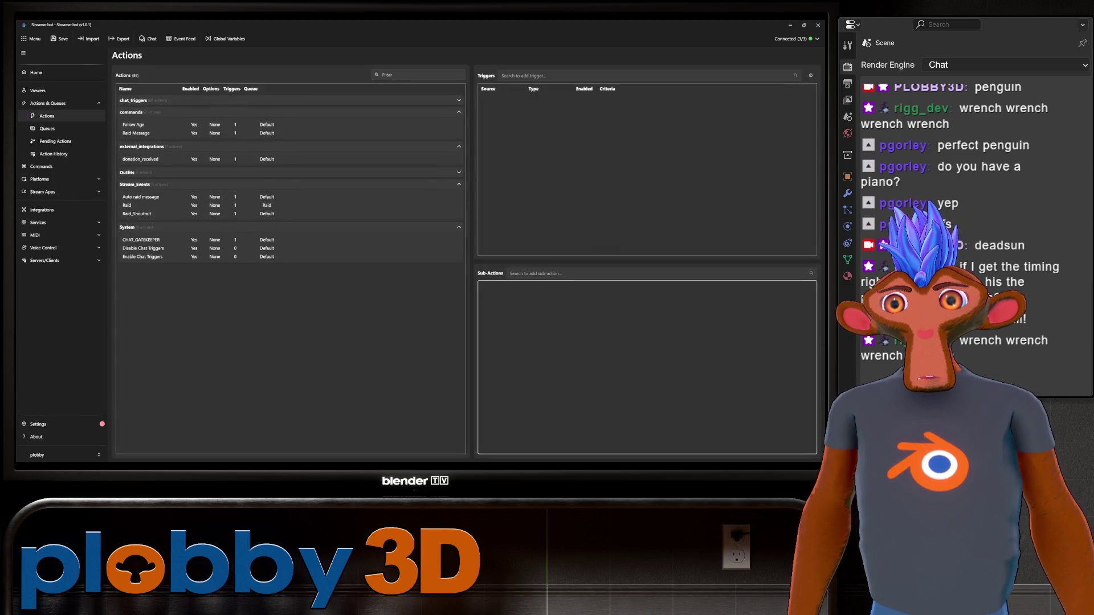
left_click(133, 100)
scroll(290, 274, "down", 5)
scroll(291, 274, "down", 5)
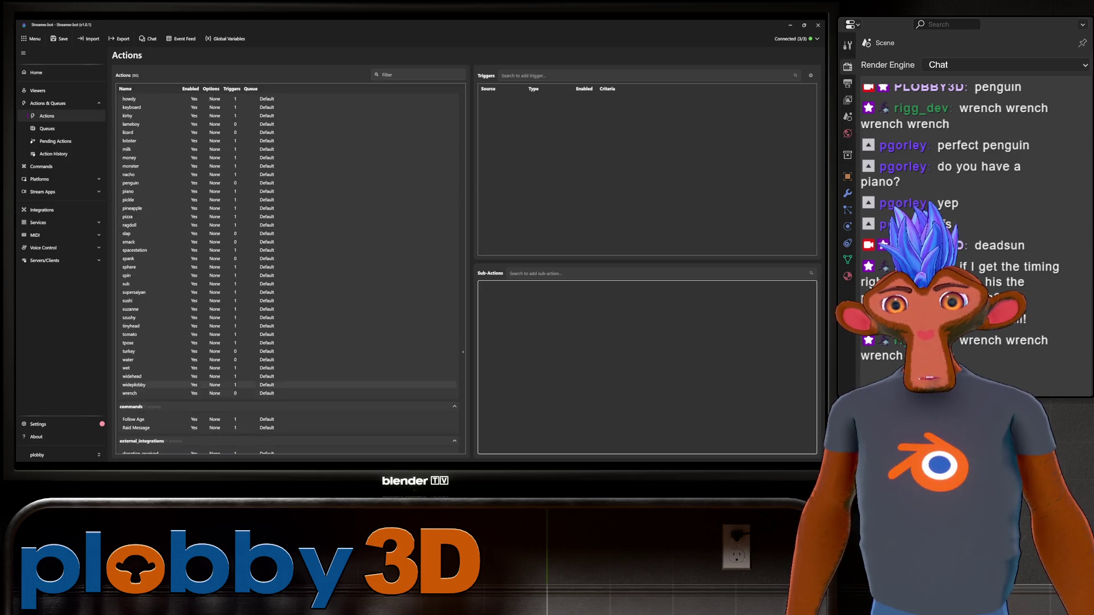
scroll(291, 274, "up", 8)
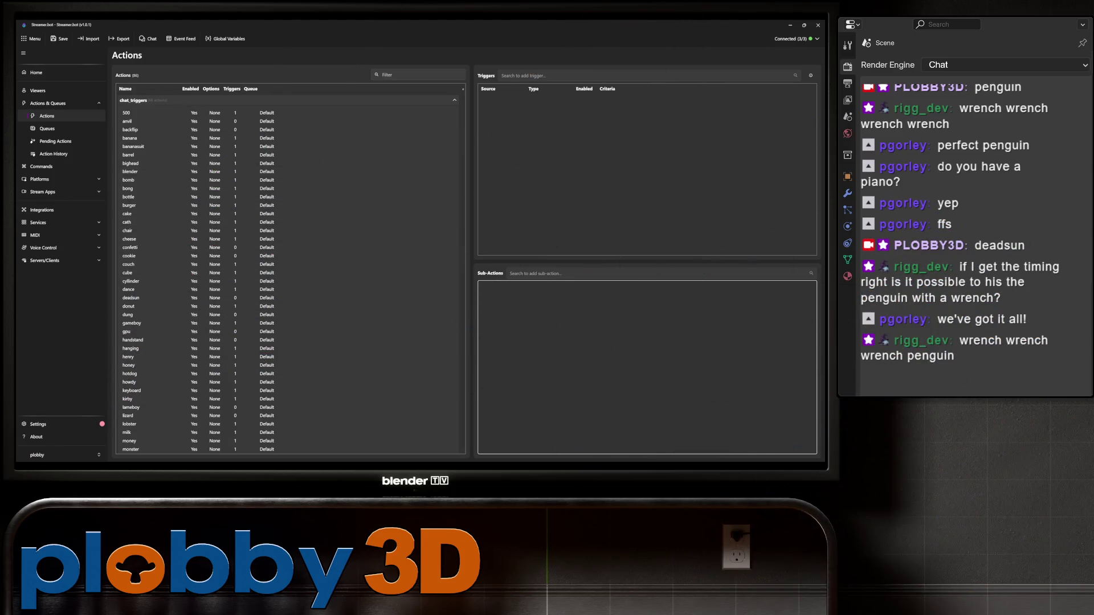
Step: Quit Streamer.bot, confirming the close, and switch over to the Warudo blueprint editor
left_click(818, 24)
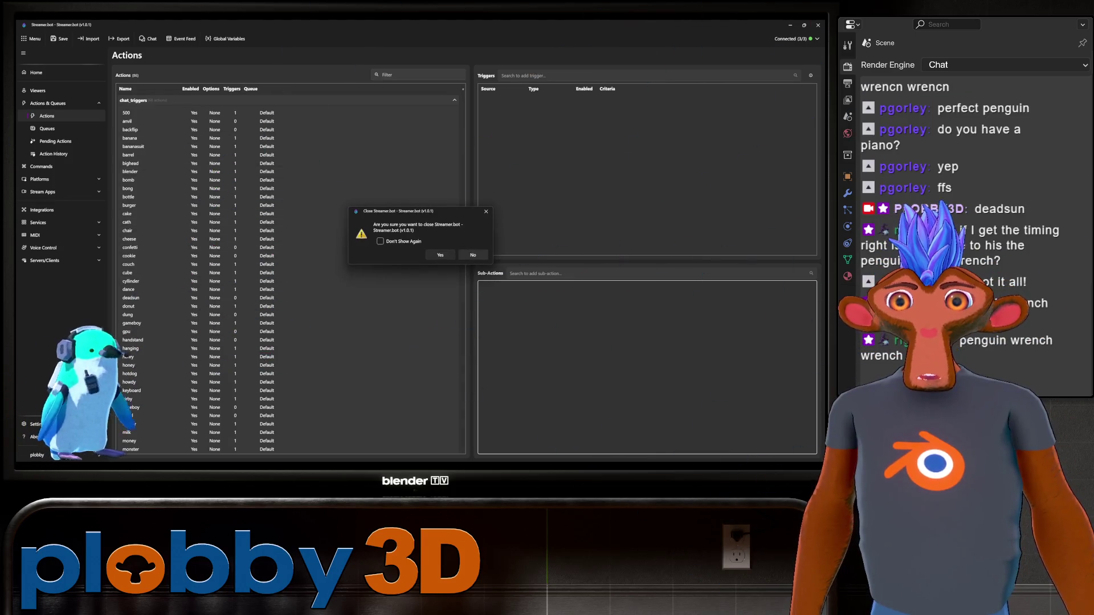
left_click(441, 254)
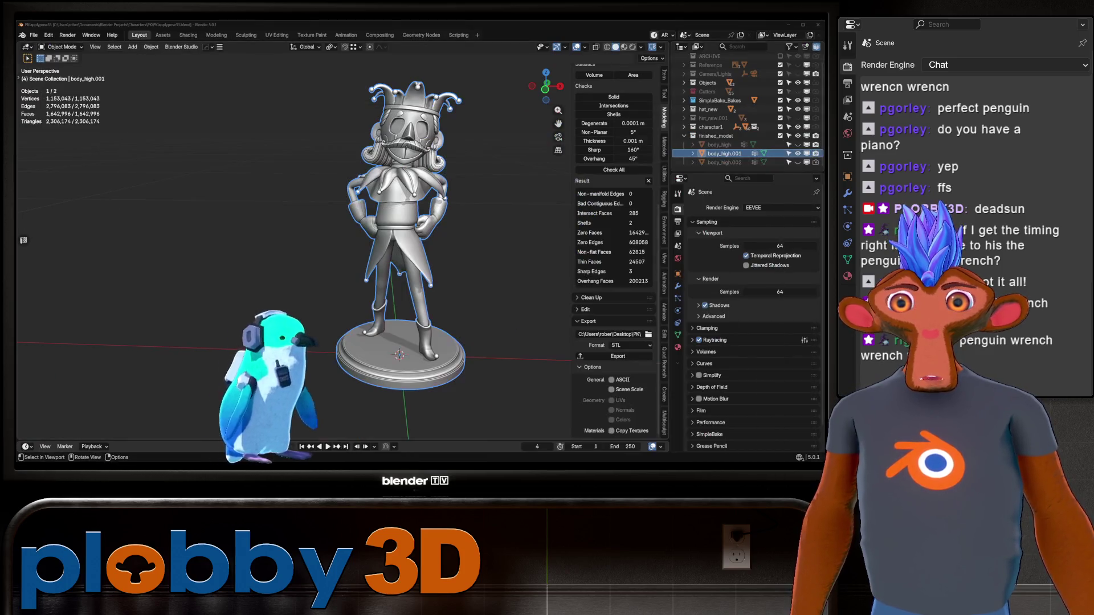
key("alt+Tab")
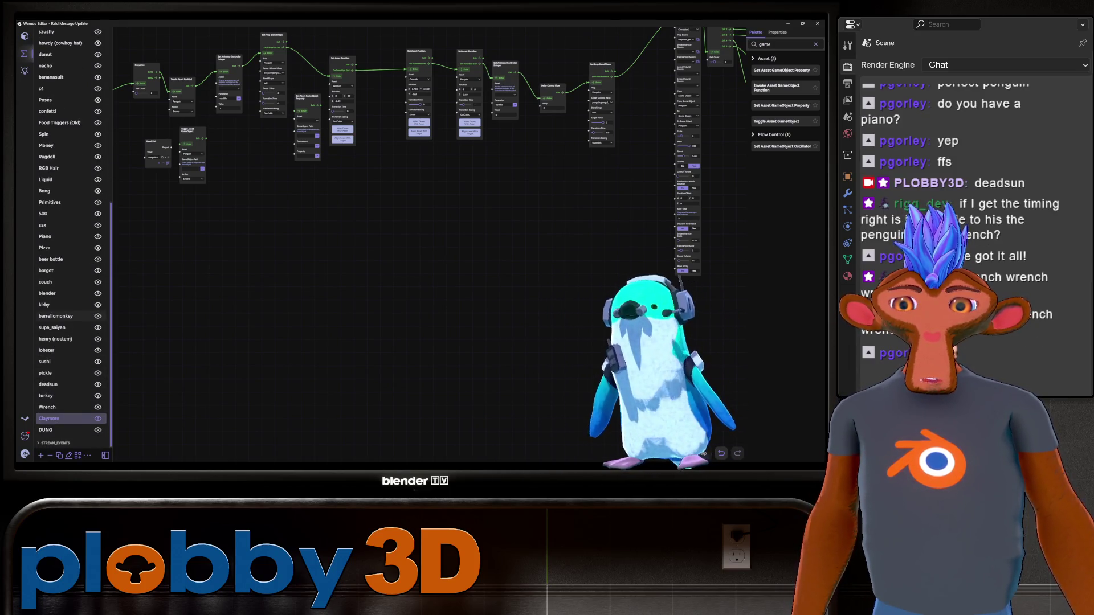
scroll(60, 257, "up", 5)
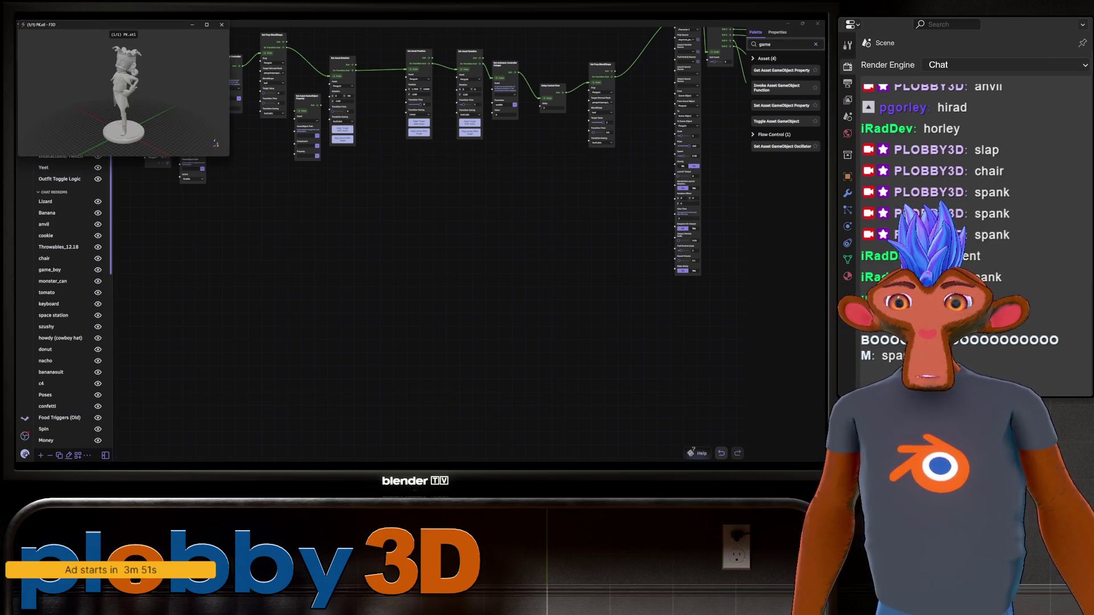
Step: Maximize F3D, orbit the jester figurine to see its side and back, then close the viewer and return to Blender
mouse_move(376, 256)
left_mouse_down()
mouse_move(686, 394)
mouse_move(684, 411)
left_mouse_up()
scroll(377, 231, "up", 5)
scroll(377, 231, "down", 5)
mouse_move(376, 231)
left_mouse_down()
mouse_move(479, 240)
mouse_move(377, 257)
mouse_move(478, 256)
left_mouse_up()
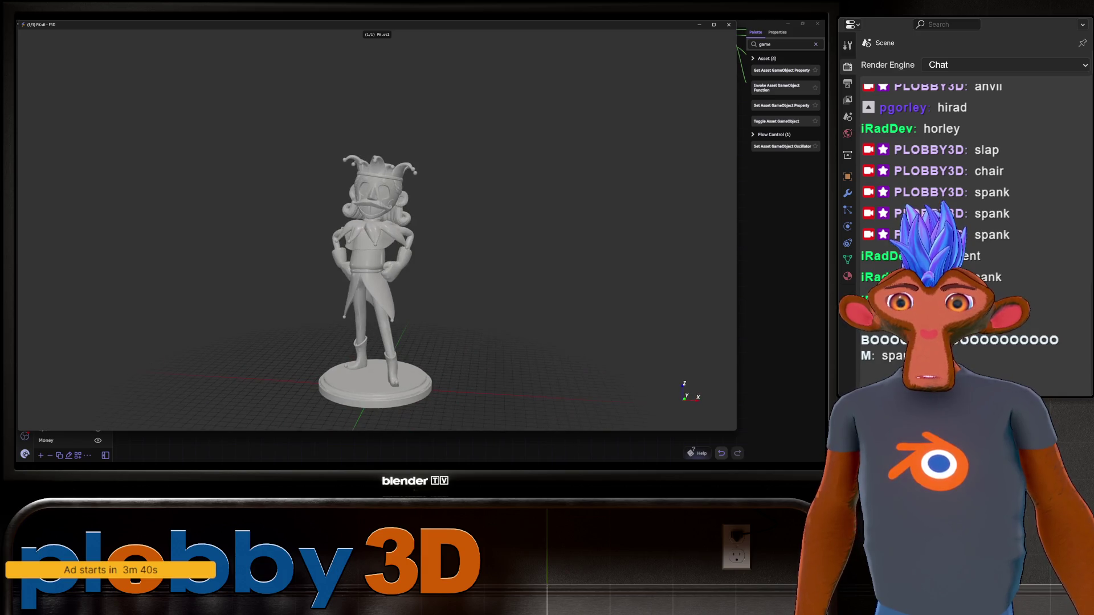
left_click(728, 25)
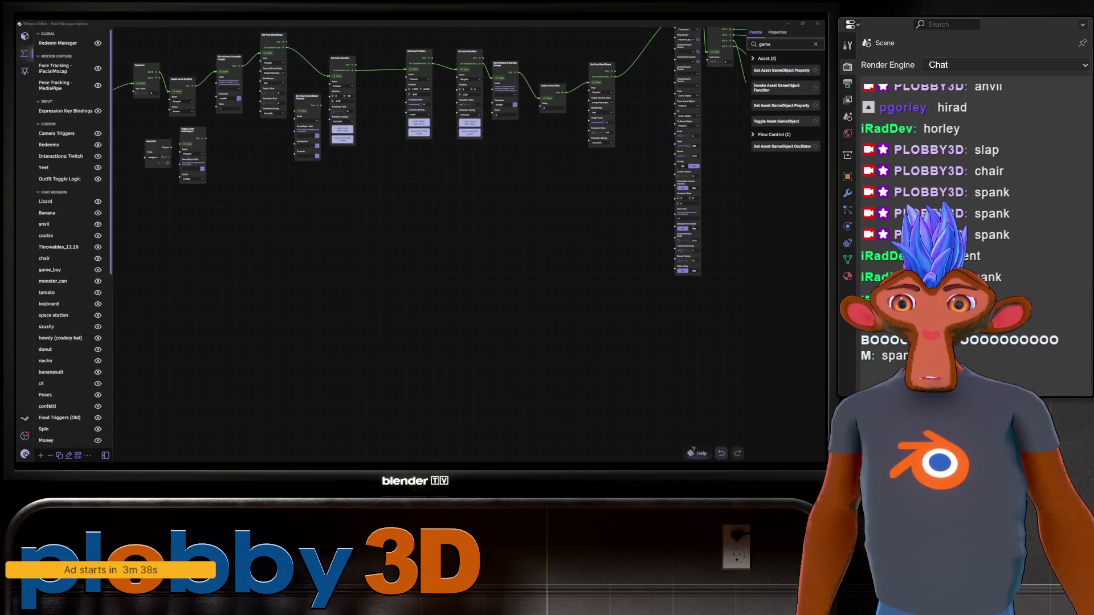
key("alt+Tab")
mouse_move(427, 223)
middle_mouse_down()
mouse_move(376, 223)
mouse_move(444, 274)
middle_mouse_up()
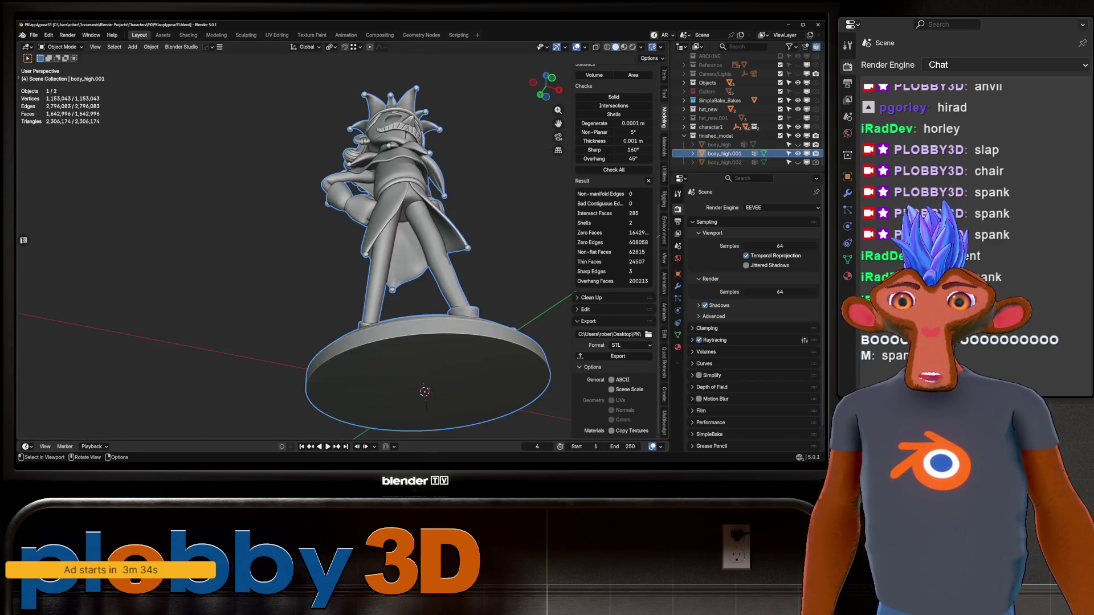
scroll(410, 240, "up", 3)
Step: Orbit the figurine to its back and front, briefly bringing up and dismissing the object context menu
mouse_move(411, 239)
middle_mouse_down()
mouse_move(342, 256)
mouse_move(411, 248)
middle_mouse_up()
scroll(342, 257, "up", 5)
scroll(343, 239, "down", 5)
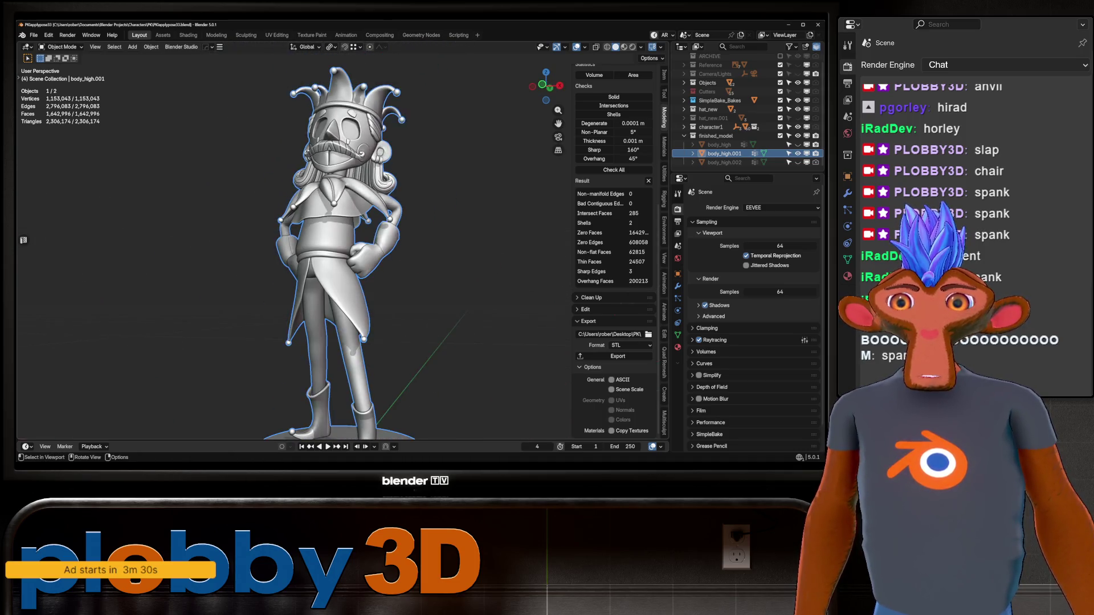
middle_click_drag(342, 239, 376, 257)
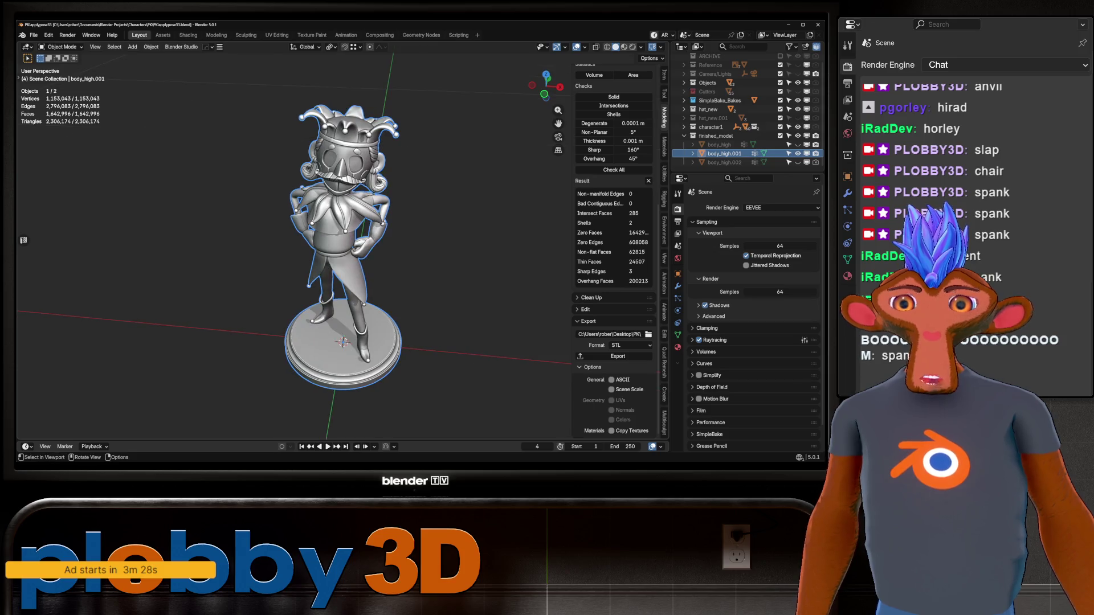
right_click(290, 197)
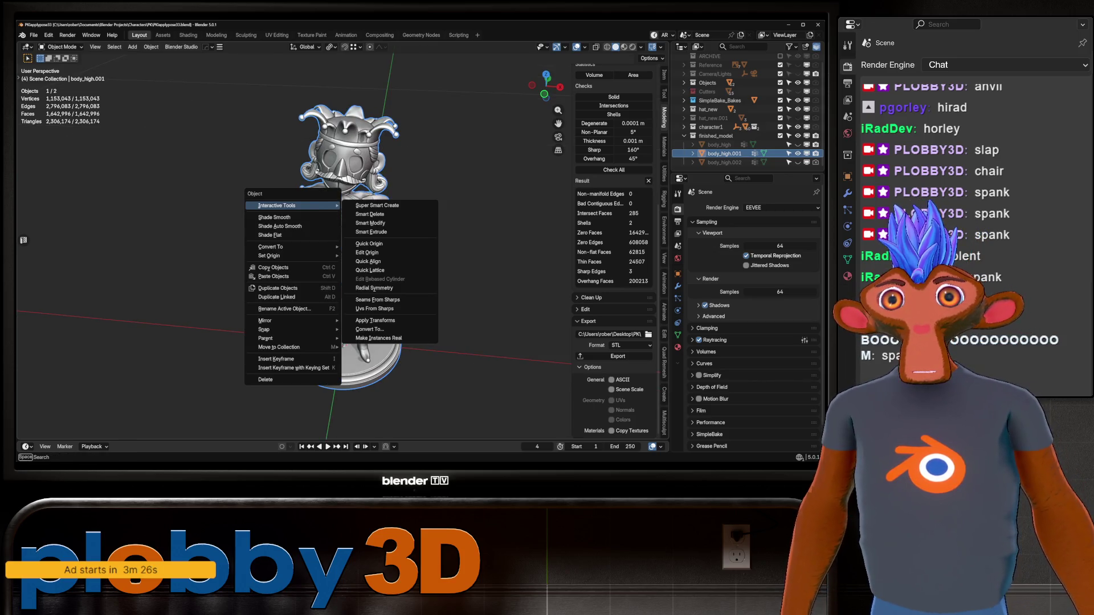
key("Escape")
middle_click_drag(342, 342, 376, 342)
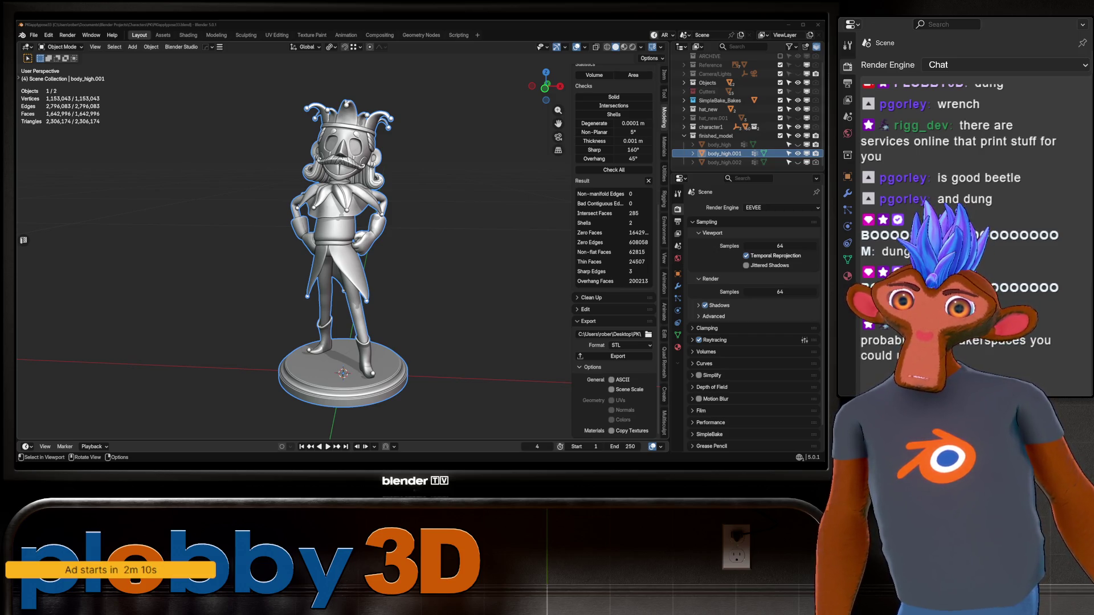
mouse_move(427, 256)
middle_mouse_down()
mouse_move(428, 154)
mouse_move(428, 309)
middle_mouse_up()
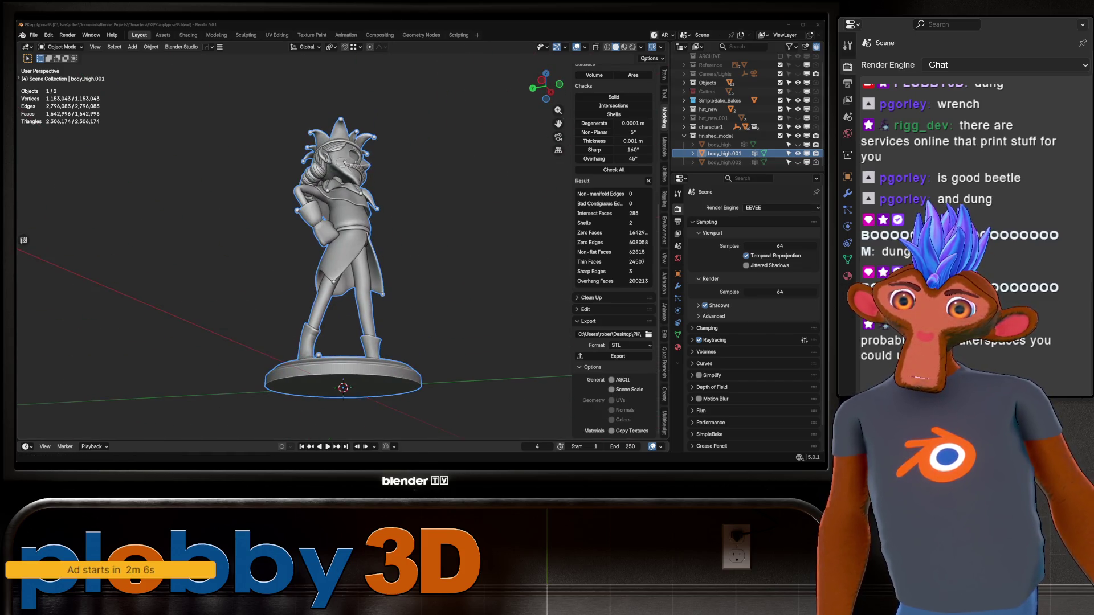
mouse_move(342, 257)
middle_mouse_down()
mouse_move(445, 256)
mouse_move(342, 274)
mouse_move(342, 257)
mouse_move(428, 240)
middle_mouse_up()
scroll(342, 257, "up", 2)
scroll(359, 273, "down", 2)
mouse_move(359, 256)
middle_mouse_down()
mouse_move(342, 291)
mouse_move(393, 257)
mouse_move(240, 257)
mouse_move(393, 256)
mouse_move(342, 249)
middle_mouse_up()
scroll(367, 257, "up", 3)
scroll(368, 256, "down", 3)
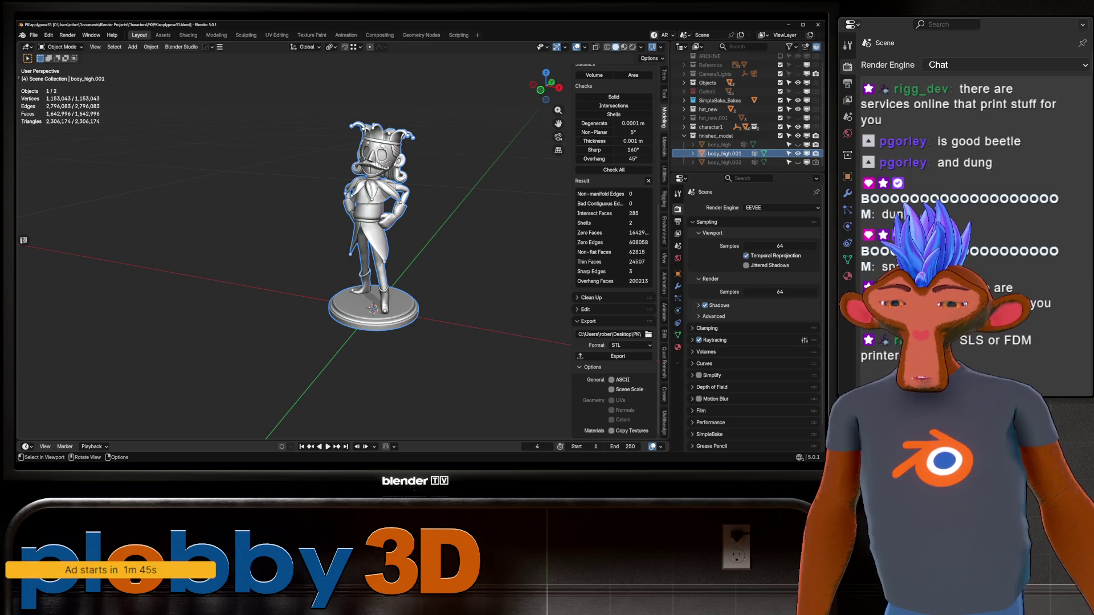
scroll(377, 171, "up", 3)
scroll(377, 171, "up", 3)
scroll(376, 171, "up", 3)
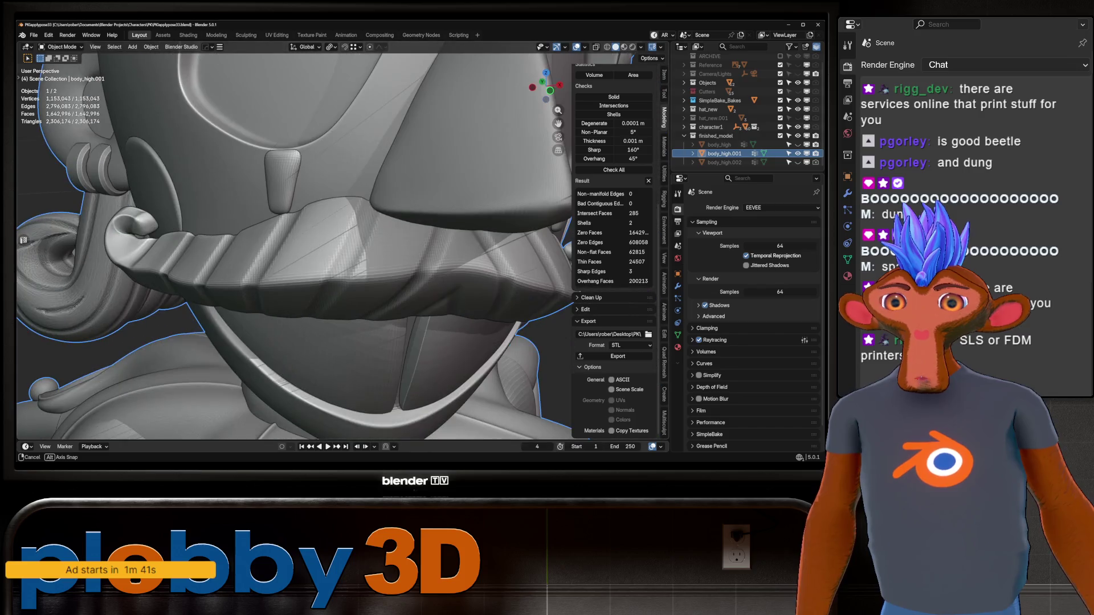
scroll(342, 240, "down", 5)
scroll(342, 240, "down", 5)
middle_click_drag(342, 240, 326, 239)
scroll(342, 214, "up", 3)
scroll(342, 215, "up", 3)
scroll(342, 213, "up", 3)
scroll(343, 214, "up", 3)
scroll(343, 239, "down", 5)
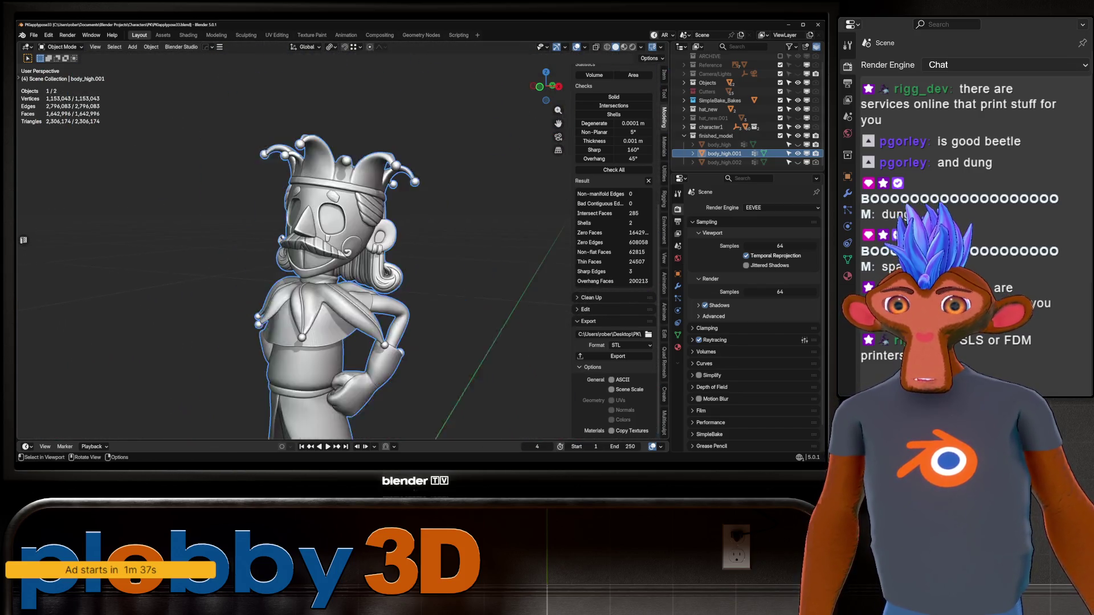
scroll(342, 239, "down", 3)
middle_click_drag(342, 240, 214, 239)
scroll(343, 239, "down", 4)
scroll(342, 239, "up", 3)
scroll(342, 239, "up", 3)
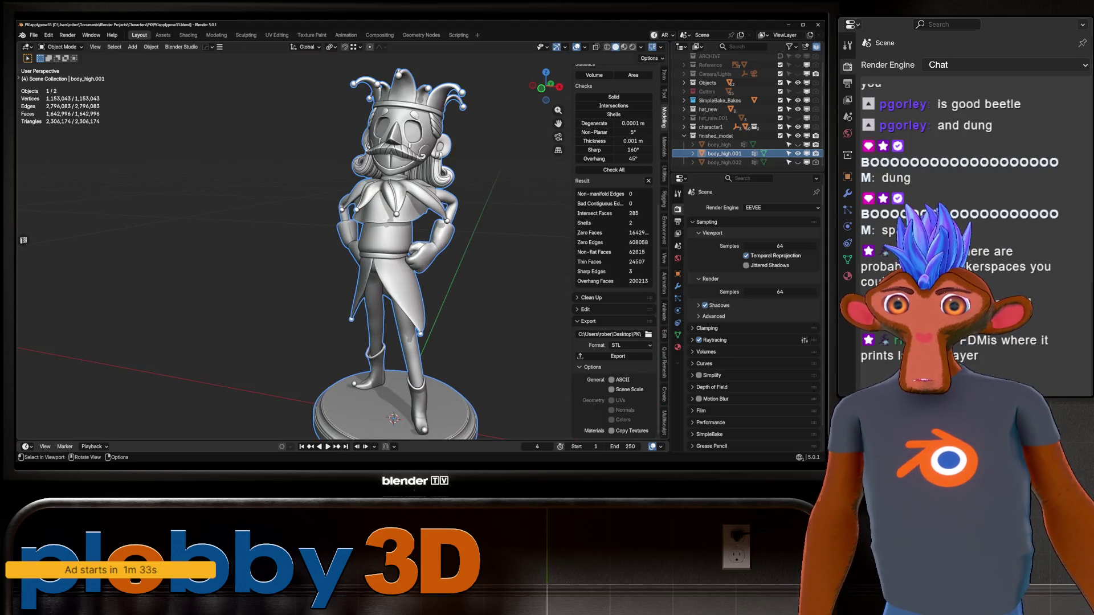
scroll(343, 239, "down", 4)
middle_click_drag(342, 240, 325, 274)
scroll(342, 239, "down", 2)
scroll(380, 257, "up", 1)
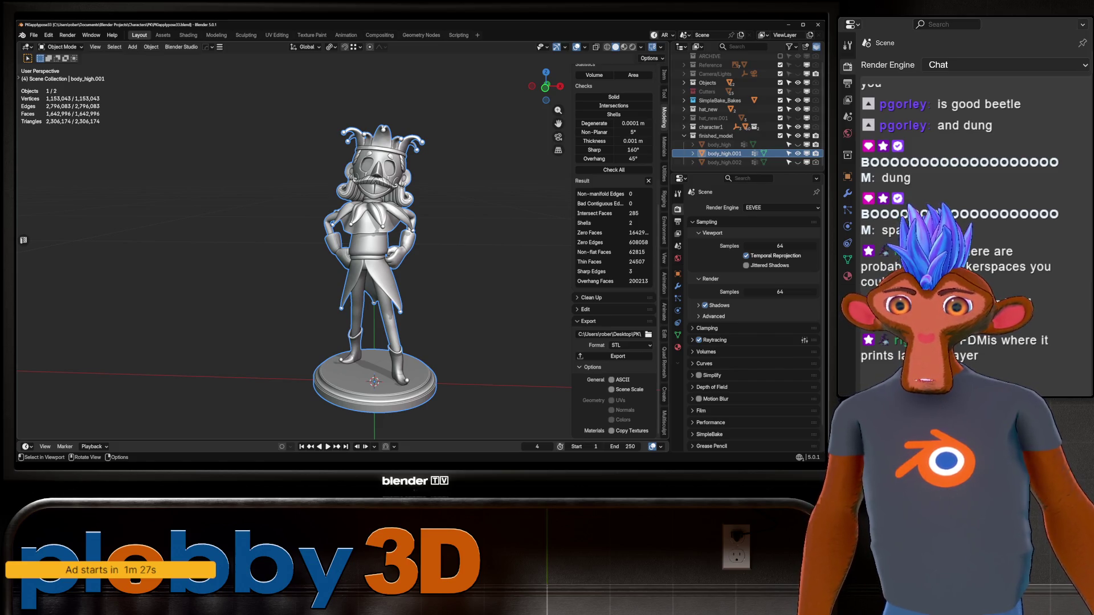
middle_click_drag(380, 257, 444, 265)
middle_click_drag(380, 256, 461, 257)
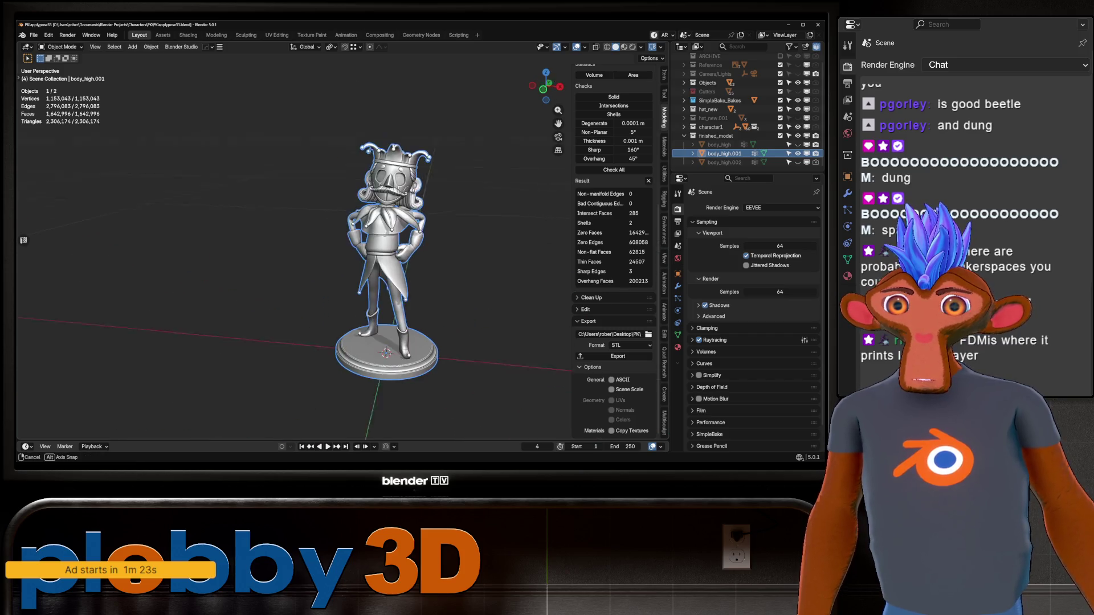
middle_click_drag(380, 257, 444, 274)
mouse_move(381, 257)
middle_mouse_down()
mouse_move(428, 240)
mouse_move(343, 214)
middle_mouse_up()
mouse_move(342, 256)
middle_mouse_down()
mouse_move(377, 291)
mouse_move(325, 257)
mouse_move(444, 256)
mouse_move(325, 240)
mouse_move(341, 256)
middle_mouse_up()
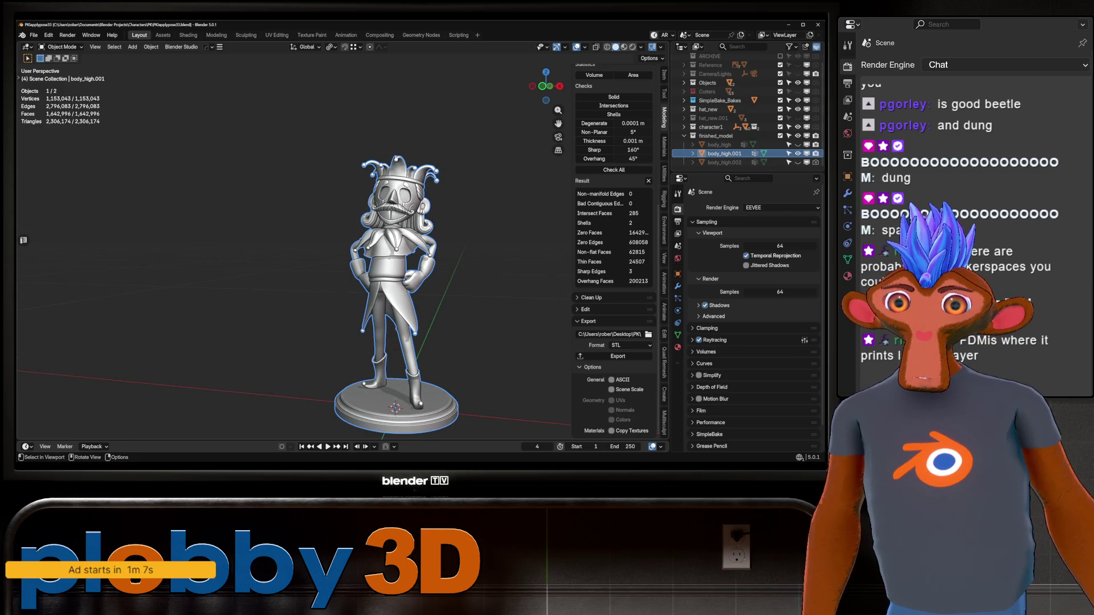
mouse_move(381, 256)
middle_mouse_down()
mouse_move(325, 257)
mouse_move(342, 239)
middle_mouse_up()
scroll(380, 257, "up", 2)
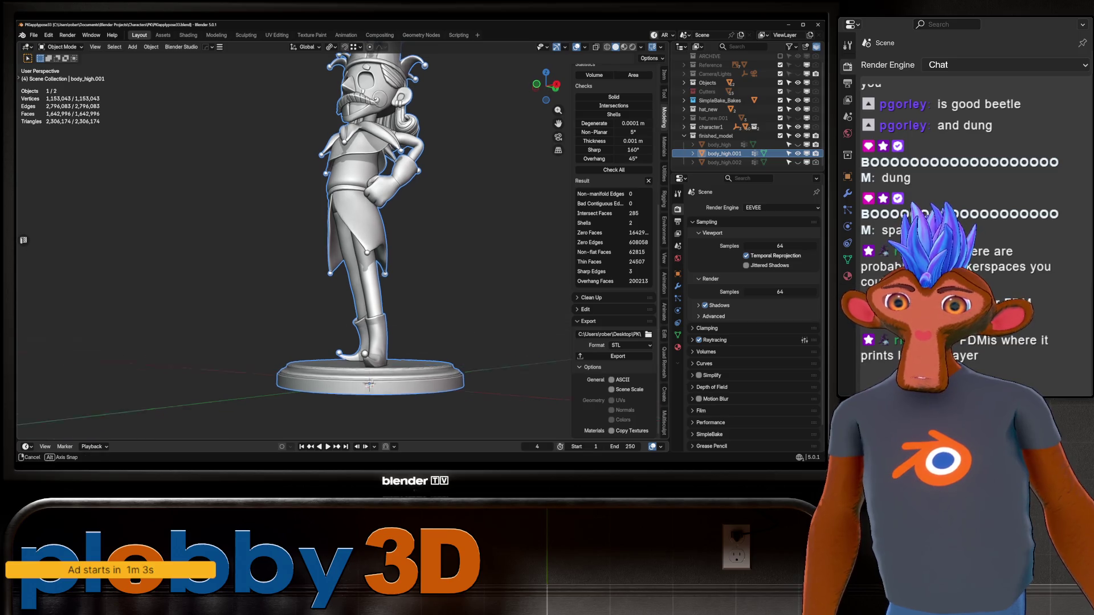
Step: Orbit all around the figurine for side, back and three-quarter views, then enter Edit Mode on its mesh
mouse_move(380, 256)
middle_mouse_down()
mouse_move(290, 248)
mouse_move(377, 223)
middle_mouse_up()
scroll(381, 256, "up", 2)
scroll(359, 214, "up", 5)
scroll(342, 214, "up", 5)
scroll(342, 214, "up", 3)
scroll(342, 239, "down", 4)
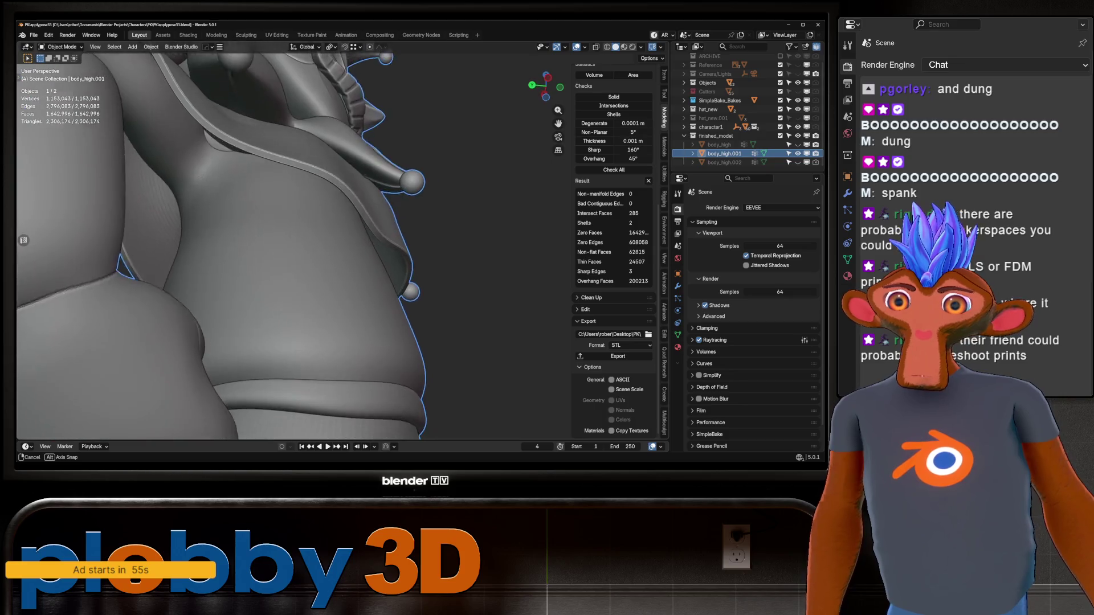
scroll(342, 240, "up", 2)
scroll(257, 240, "down", 4)
mouse_move(257, 239)
middle_mouse_down()
mouse_move(291, 213)
mouse_move(274, 256)
mouse_move(257, 240)
mouse_move(256, 214)
middle_mouse_up()
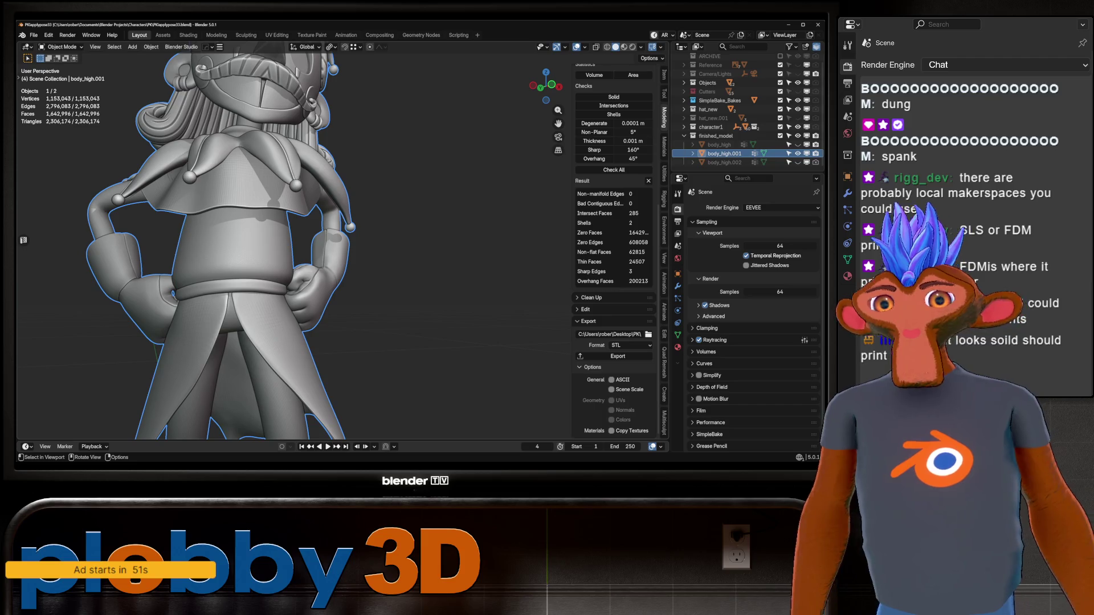
mouse_move(256, 239)
middle_mouse_down()
mouse_move(359, 222)
mouse_move(325, 231)
mouse_move(368, 256)
middle_mouse_up()
scroll(359, 222, "down", 3)
scroll(342, 256, "down", 4)
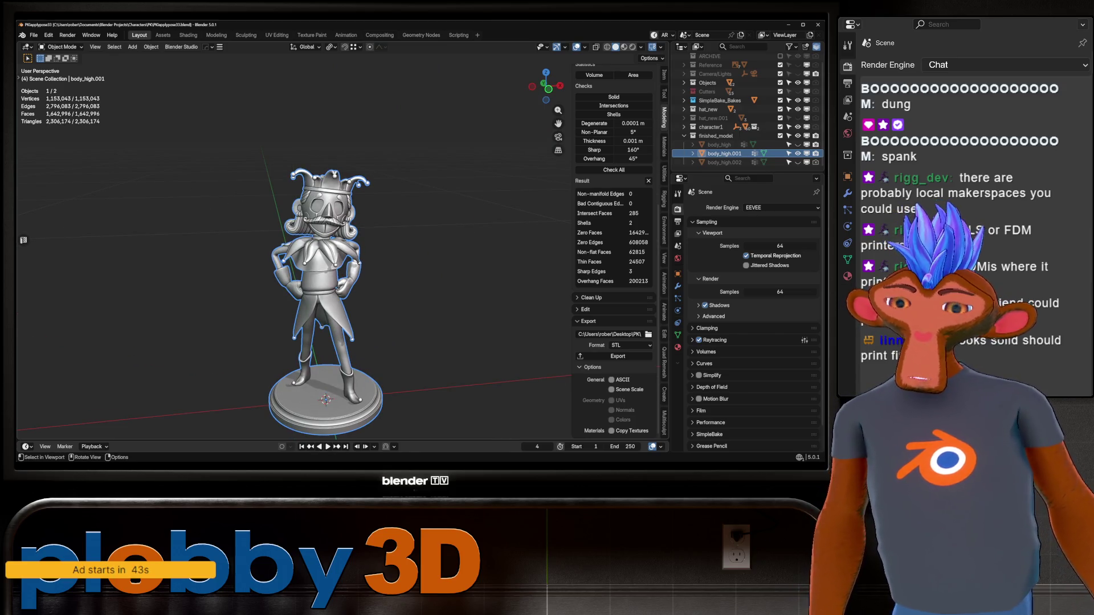
scroll(342, 256, "up", 3)
mouse_move(342, 257)
middle_mouse_down()
mouse_move(257, 257)
mouse_move(385, 257)
mouse_move(214, 257)
mouse_move(342, 257)
middle_mouse_up()
scroll(342, 257, "up", 3)
scroll(342, 257, "down", 3)
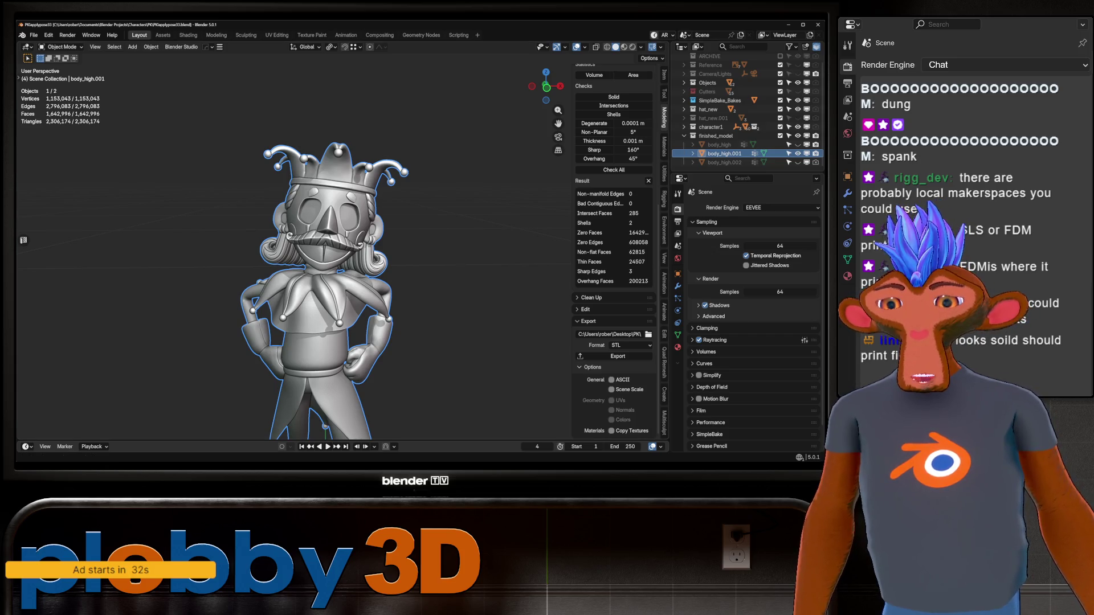
scroll(342, 256, "up", 2)
middle_click_drag(343, 257, 273, 240)
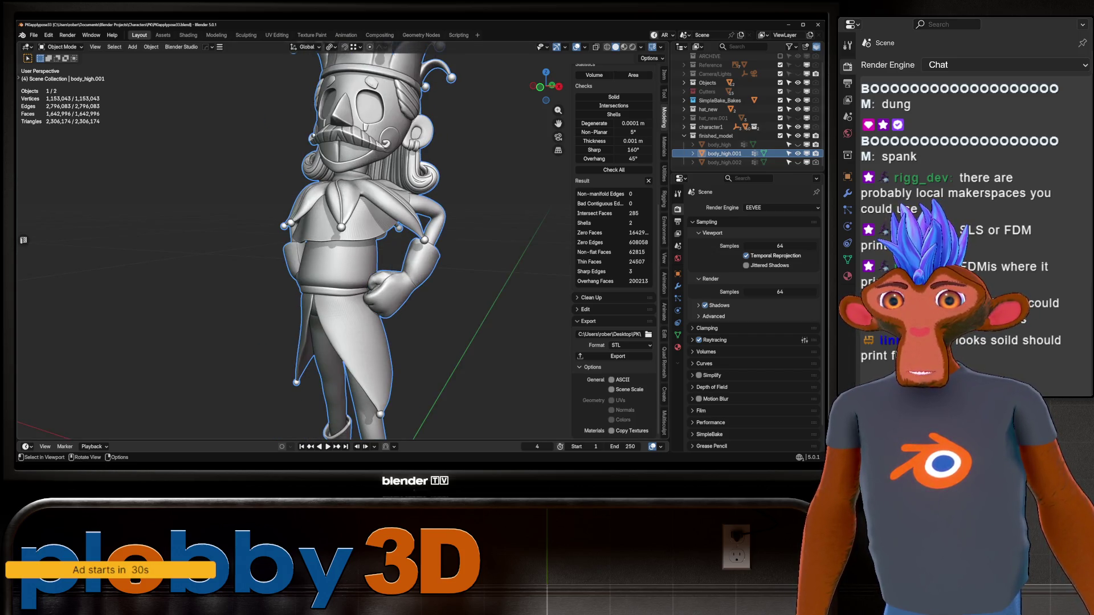
scroll(342, 257, "down", 3)
middle_click_drag(342, 256, 240, 257)
mouse_move(342, 256)
middle_mouse_down()
mouse_move(137, 257)
mouse_move(256, 256)
mouse_move(188, 257)
middle_mouse_up()
scroll(342, 256, "up", 3)
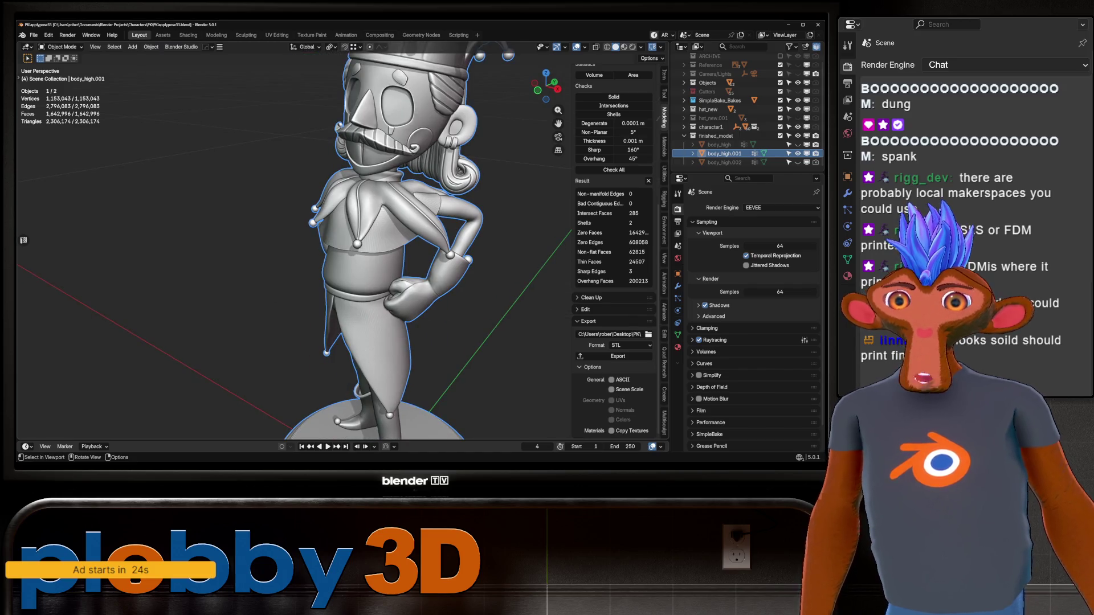
key("Tab")
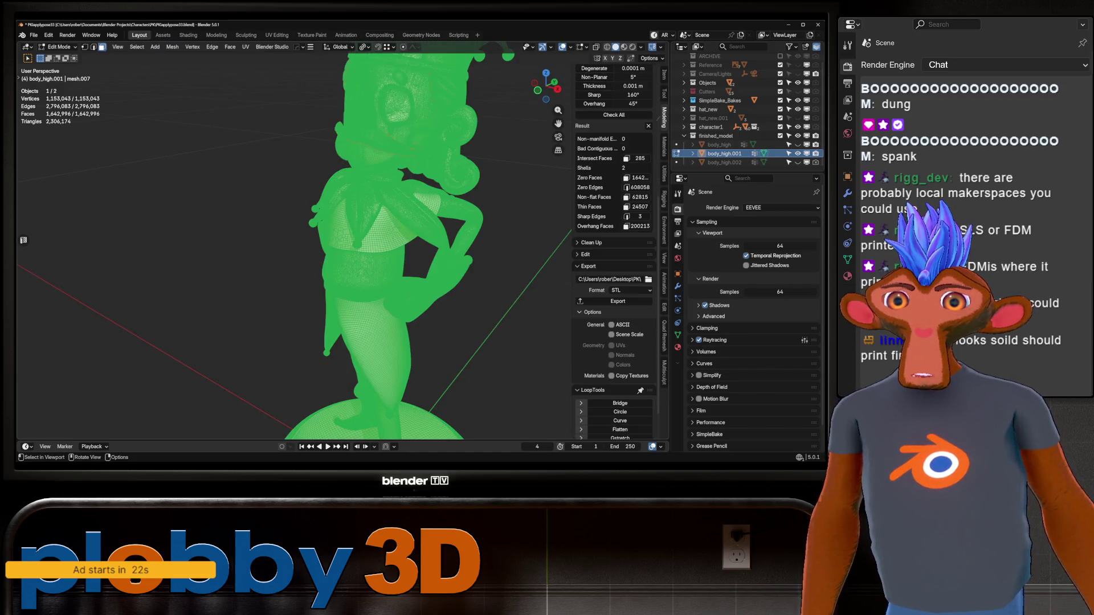
Step: Deselect the whole mesh and orbit closely around the head, face, torso and back wireframe
key("alt+a")
middle_click_drag(341, 257, 257, 257)
scroll(341, 257, "up", 3)
middle_click_drag(342, 257, 256, 256)
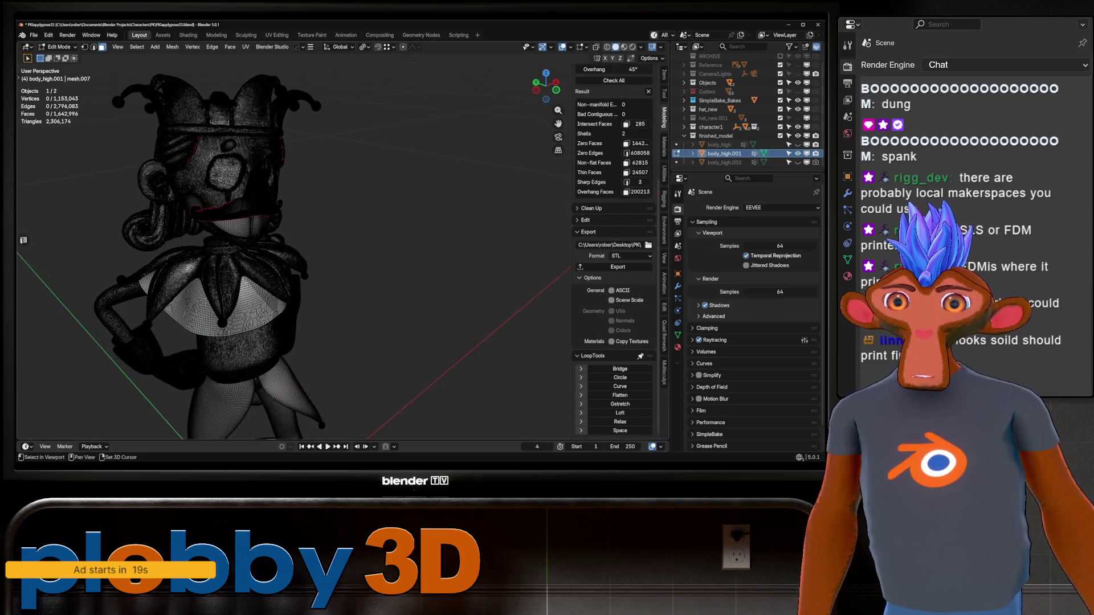
scroll(300, 214, "up", 3)
scroll(299, 214, "up", 3)
middle_click_drag(342, 257, 213, 385)
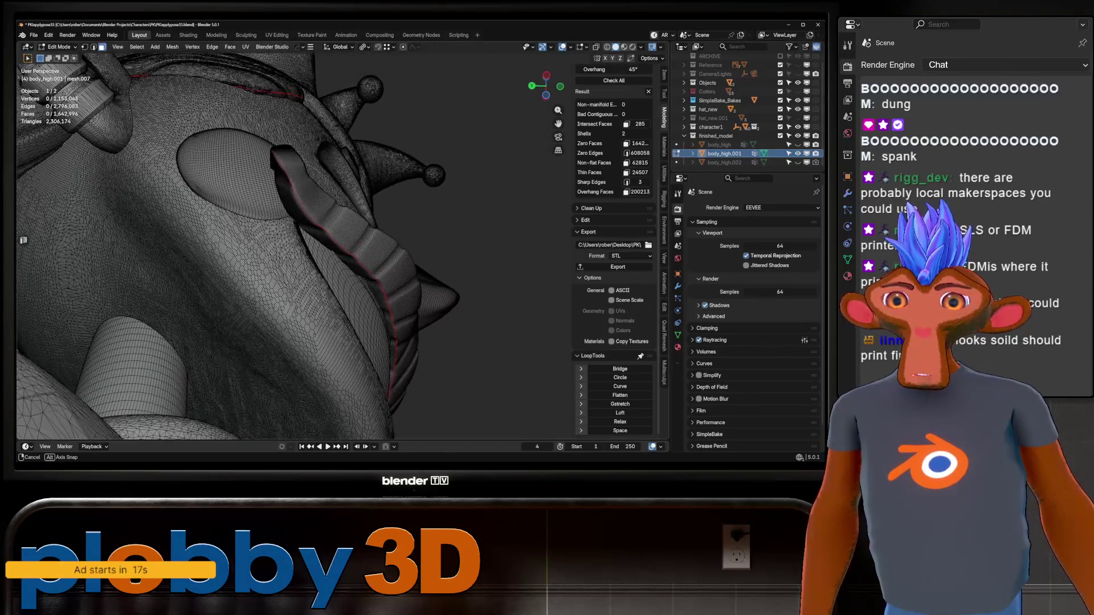
scroll(343, 257, "down", 4)
mouse_move(342, 256)
middle_mouse_down()
mouse_move(256, 257)
mouse_move(214, 275)
middle_mouse_up()
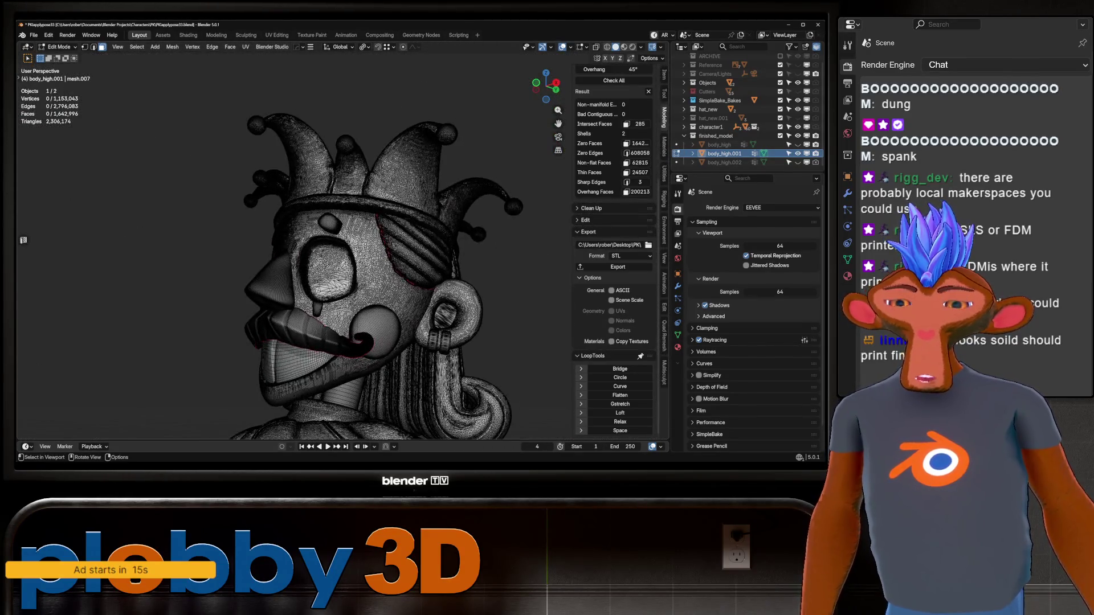
middle_click_drag(385, 257, 214, 256)
scroll(300, 257, "down", 3)
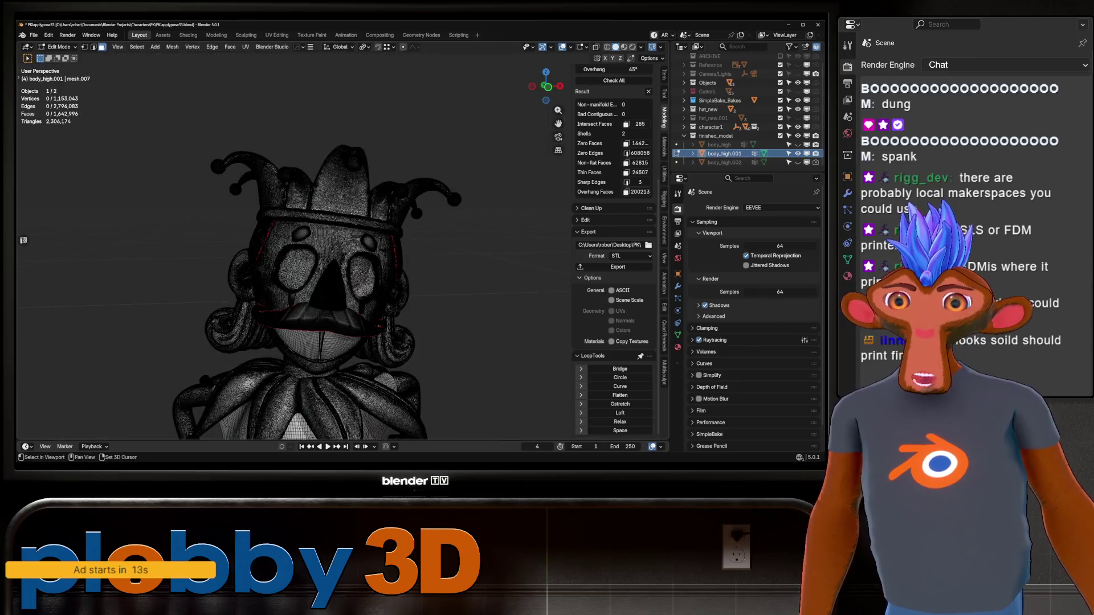
middle_click_drag(299, 256, 300, 290)
scroll(342, 257, "down", 4)
middle_click_drag(385, 257, 257, 256)
scroll(342, 257, "up", 3)
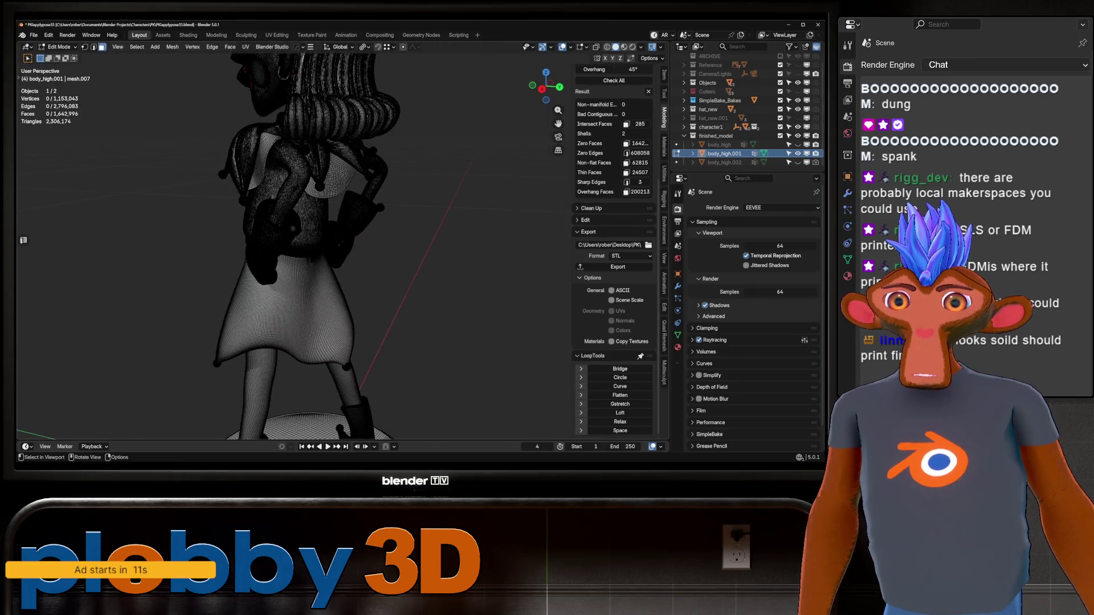